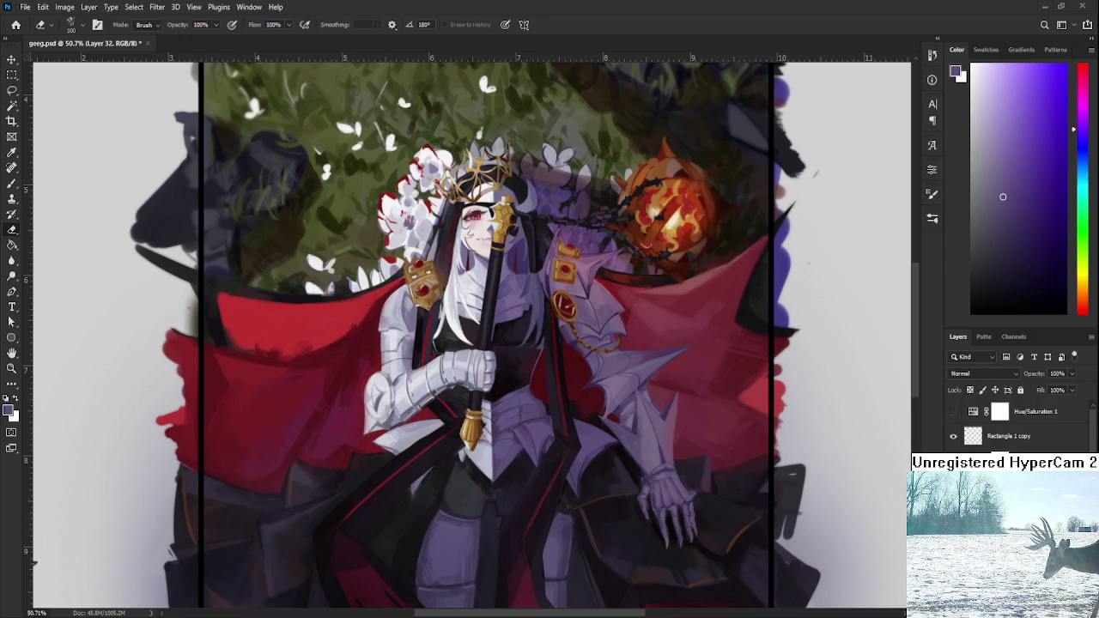
# - Save the painting to geeg.psd
pyautogui.scroll(-1, 445, 315)
pyautogui.scroll(-5, 420, 305)
pyautogui.scroll(5, 411, 296)
pyautogui.scroll(1, 395, 313)
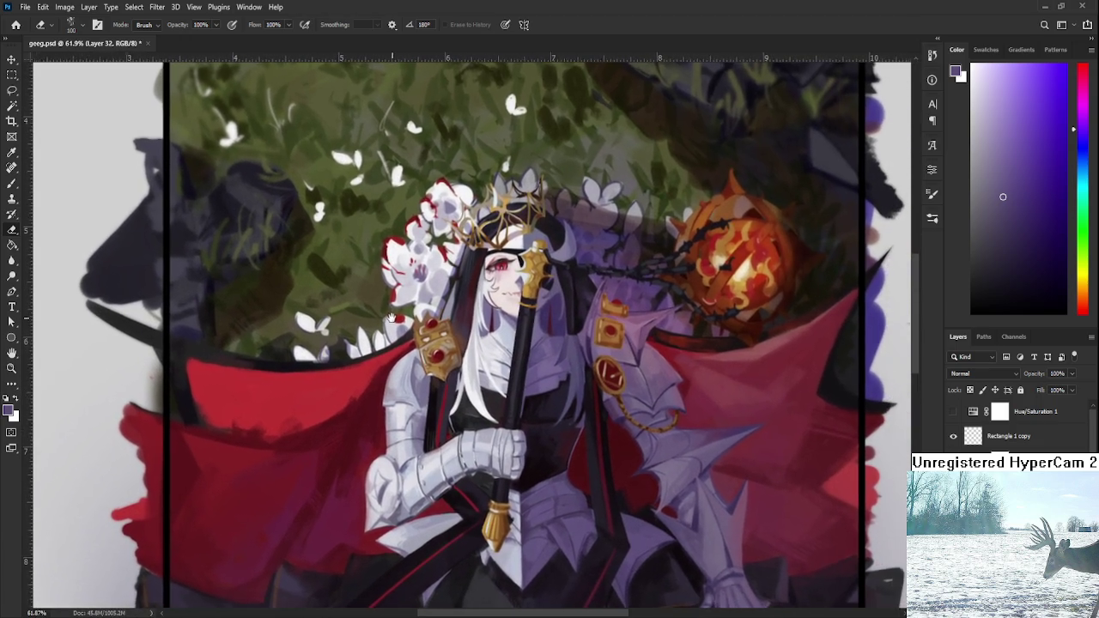
pyautogui.scroll(-1, 392, 317)
pyautogui.scroll(-1, 404, 322)
pyautogui.scroll(-1, 421, 326)
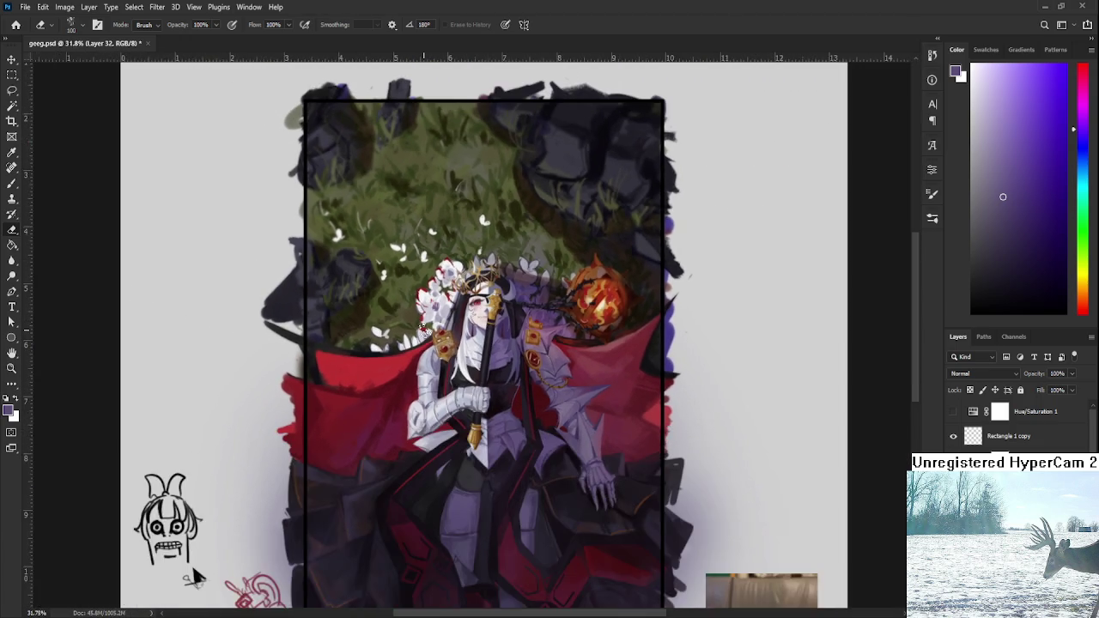
pyautogui.scroll(-1, 427, 335)
pyautogui.scroll(-1, 425, 330)
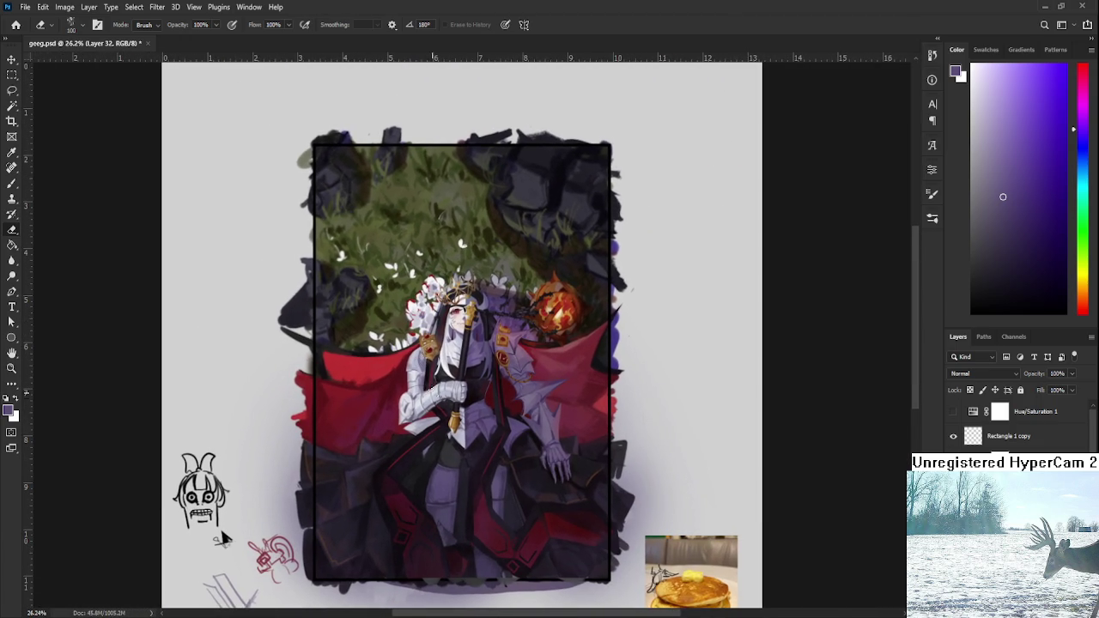
pyautogui.scroll(1, 373, 507)
pyautogui.scroll(1, 369, 504)
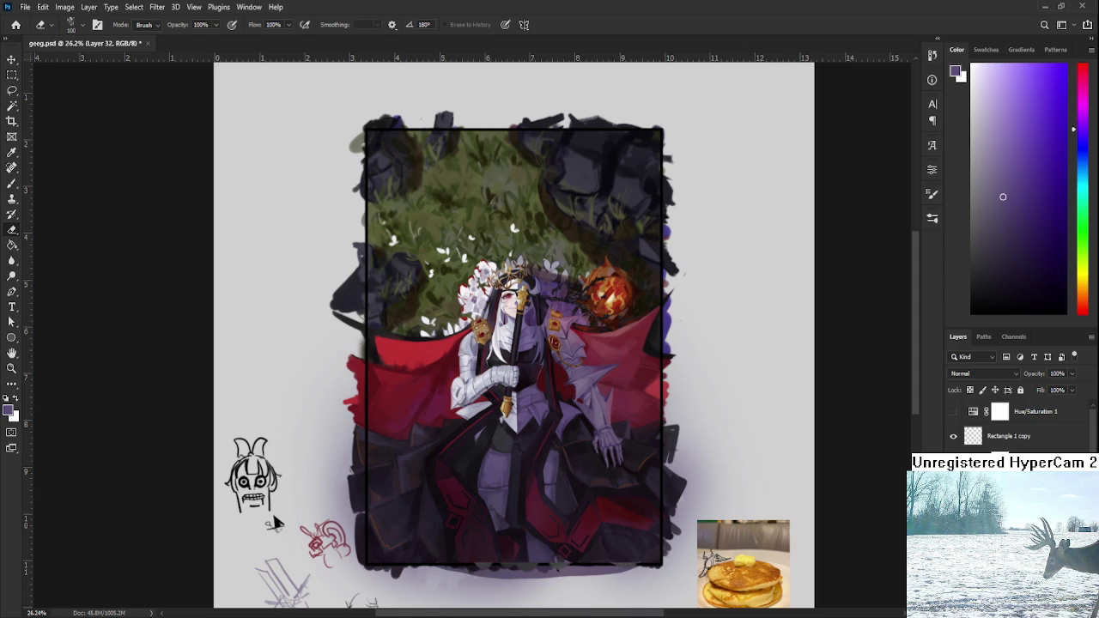
pyautogui.scroll(-1, 274, 516)
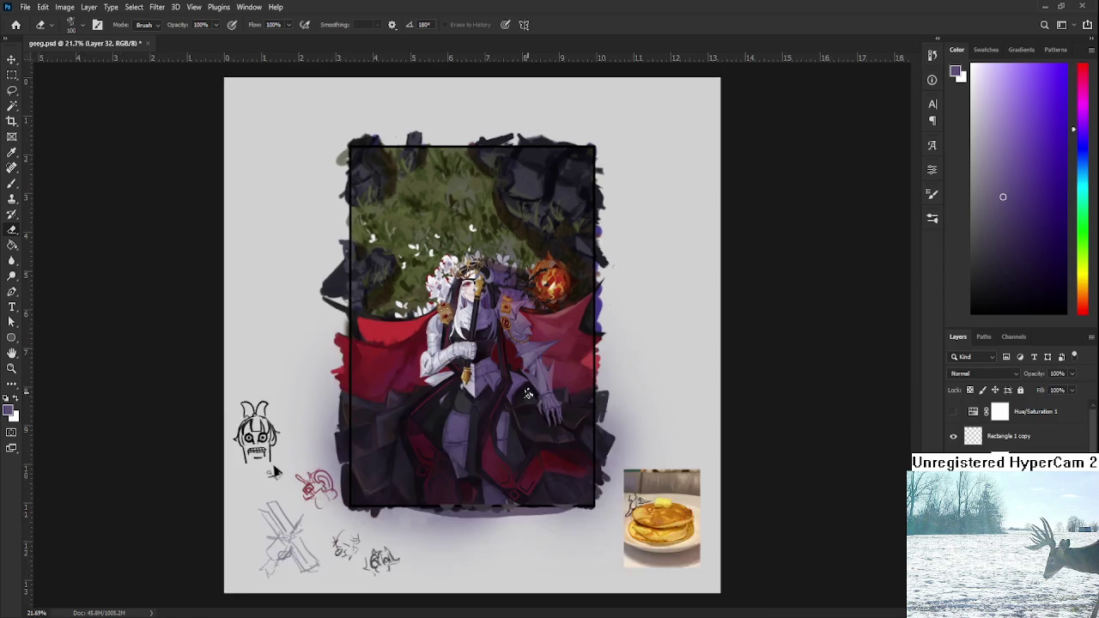
pyautogui.scroll(-1, 283, 481)
pyautogui.scroll(-2, 301, 456)
pyautogui.scroll(1, 324, 438)
pyautogui.scroll(2, 323, 438)
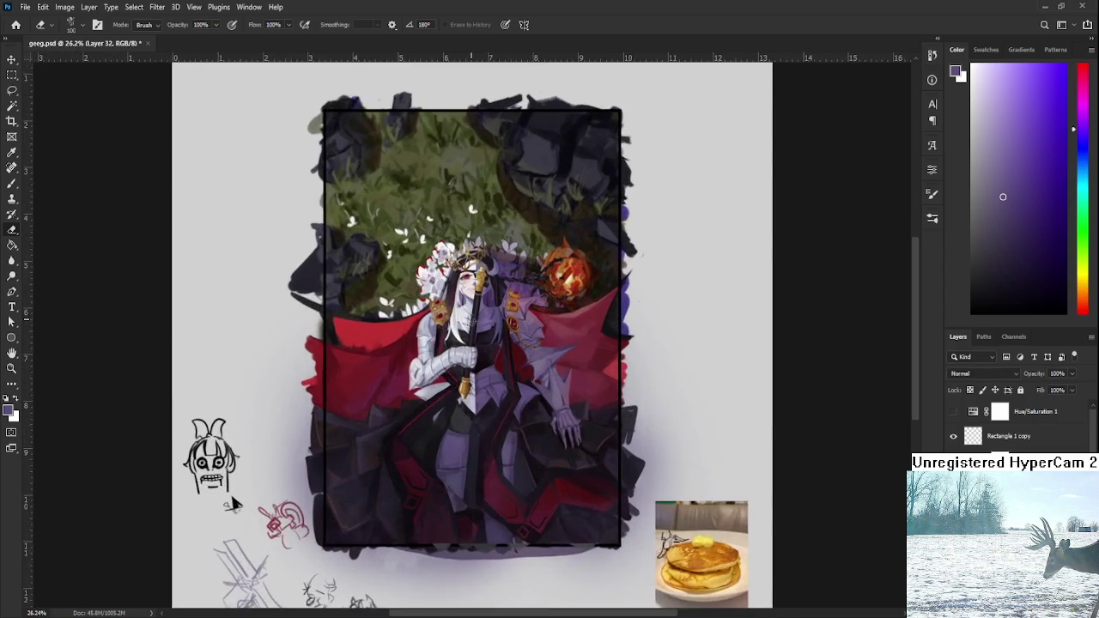
pyautogui.scroll(1, 324, 438)
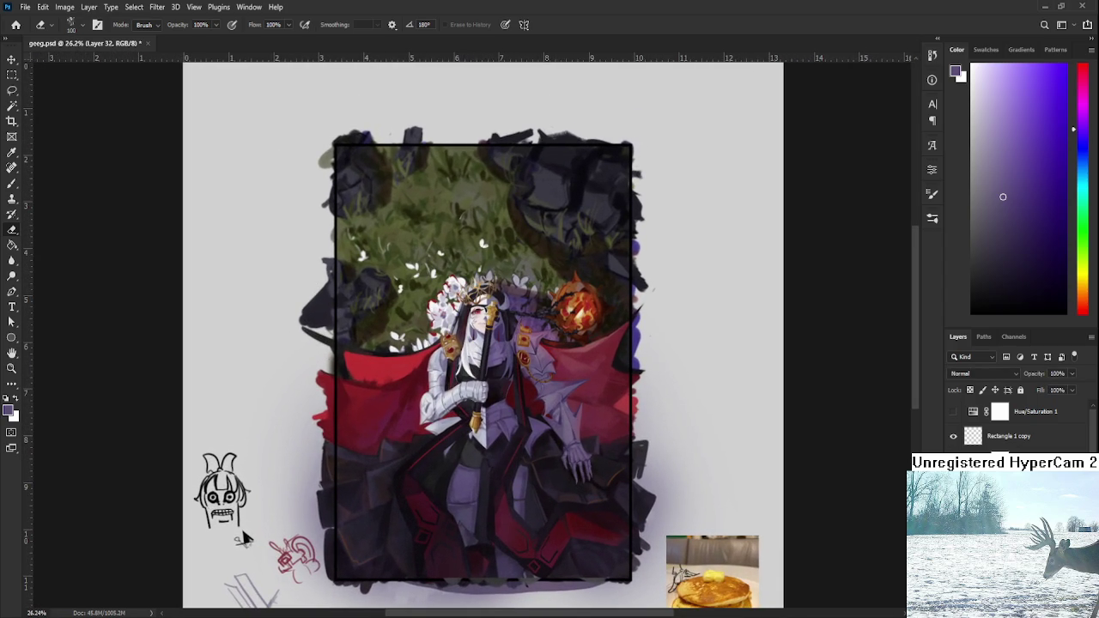
pyautogui.scroll(3, 474, 371)
pyautogui.hotkey('ctrl', 's')
# - Toggle the Hue/Saturation layer to check the painting's values in greyscale, then restore colour
pyautogui.scroll(-1, 543, 386)
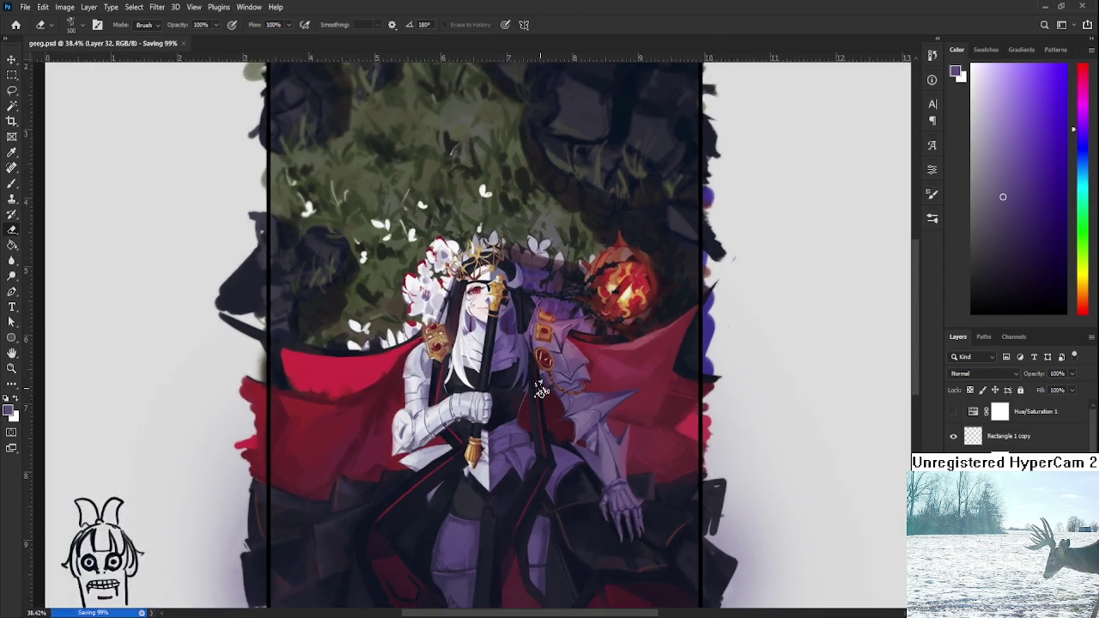
pyautogui.scroll(-2, 541, 389)
pyautogui.scroll(-1, 541, 389)
pyautogui.scroll(1, 541, 389)
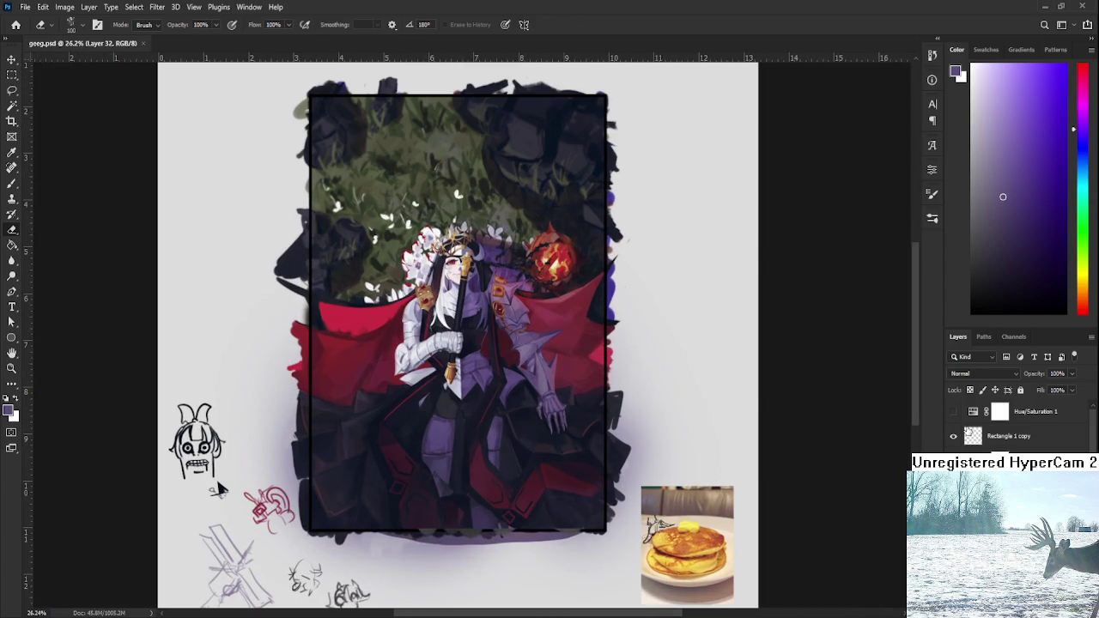
pyautogui.click(950, 413)
pyautogui.click(951, 414)
# - Rotate the canvas view and switch Layer 32's blend mode to Lighten
pyautogui.press('r')
pyautogui.moveTo(507, 378)
pyautogui.mouseDown()
pyautogui.moveTo(507, 266)
pyautogui.moveTo(519, 428)
pyautogui.mouseUp()
pyautogui.scroll(2, 520, 428)
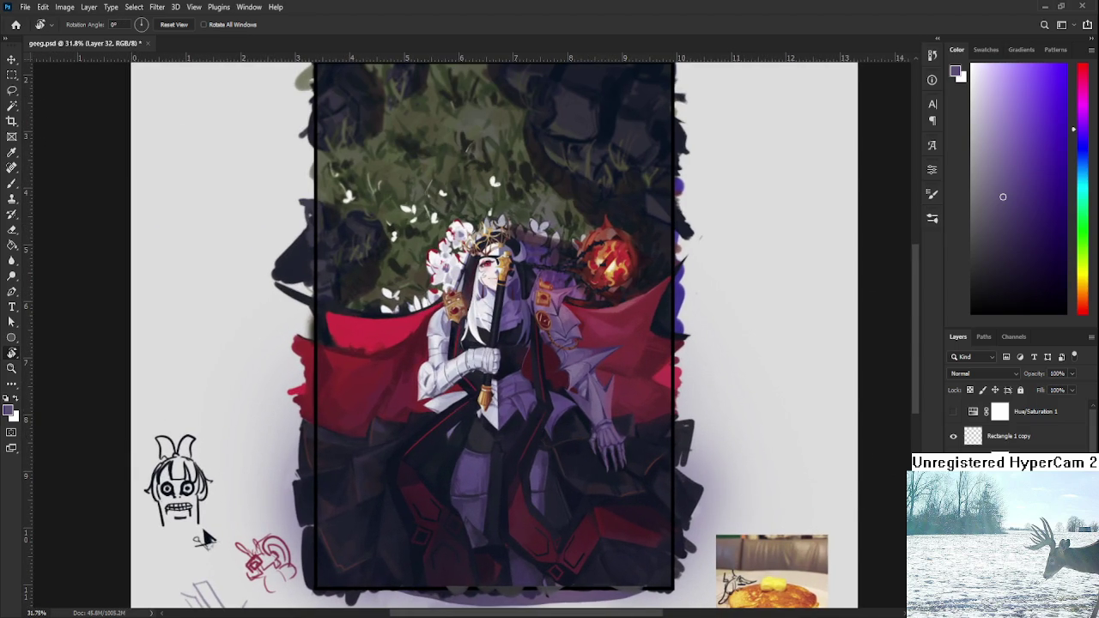
pyautogui.hotkey('alt', 'shift', 'g')
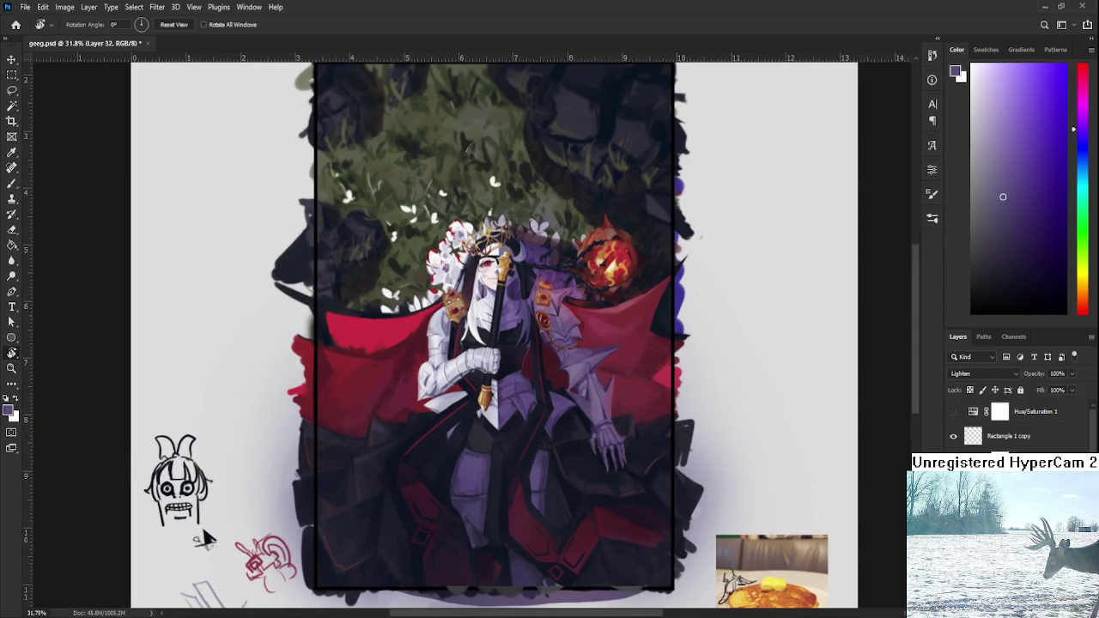
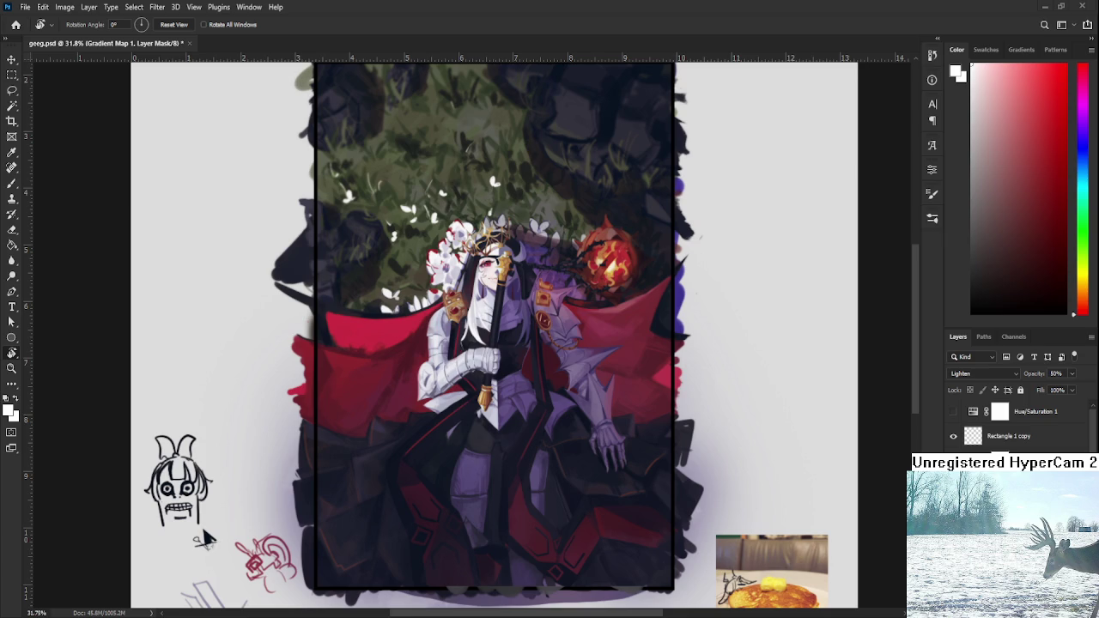
# - Duplicate the Gradient Map layer and set the copy's blend mode to Linear Light
pyautogui.scroll(-2, 613, 328)
pyautogui.scroll(-1, 545, 313)
pyautogui.scroll(4, 544, 314)
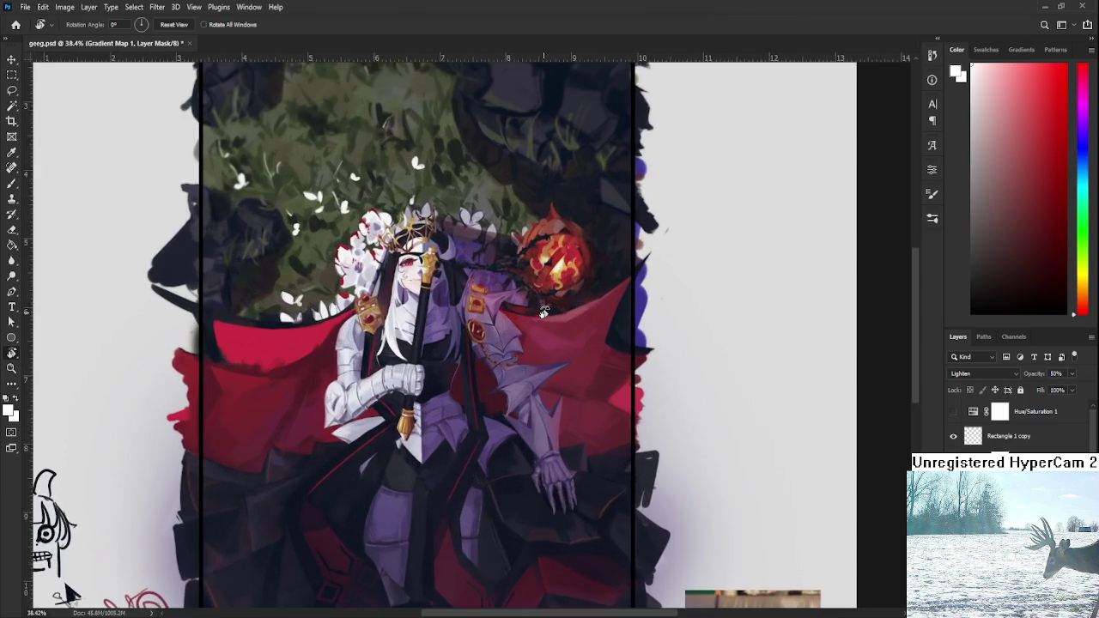
pyautogui.scroll(2, 544, 313)
pyautogui.scroll(2, 541, 343)
pyautogui.scroll(-2, 540, 350)
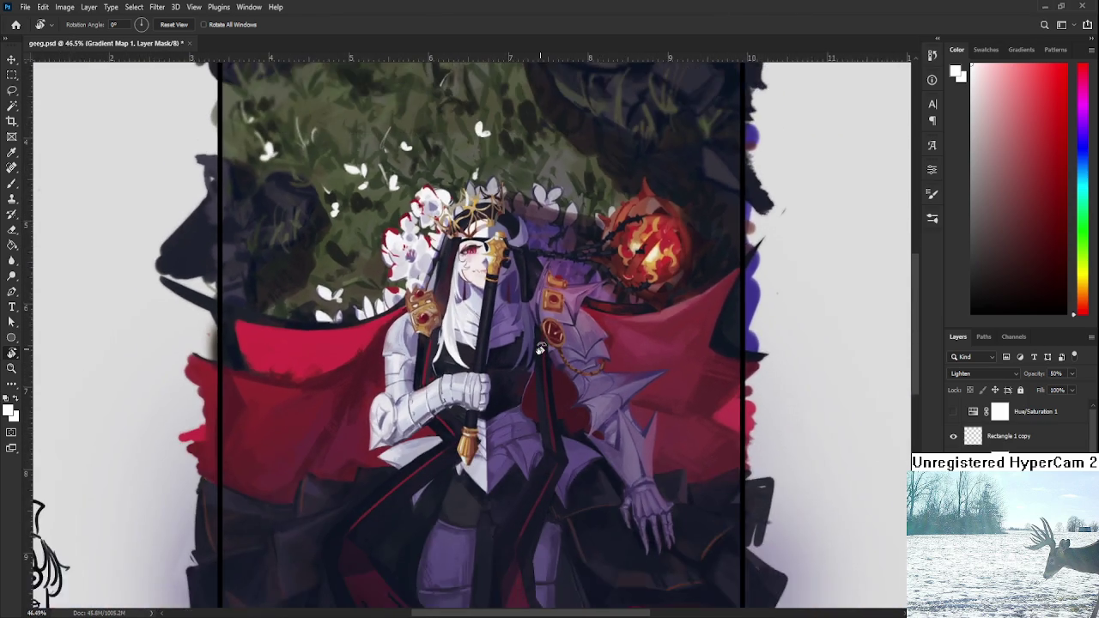
pyautogui.scroll(-1, 540, 350)
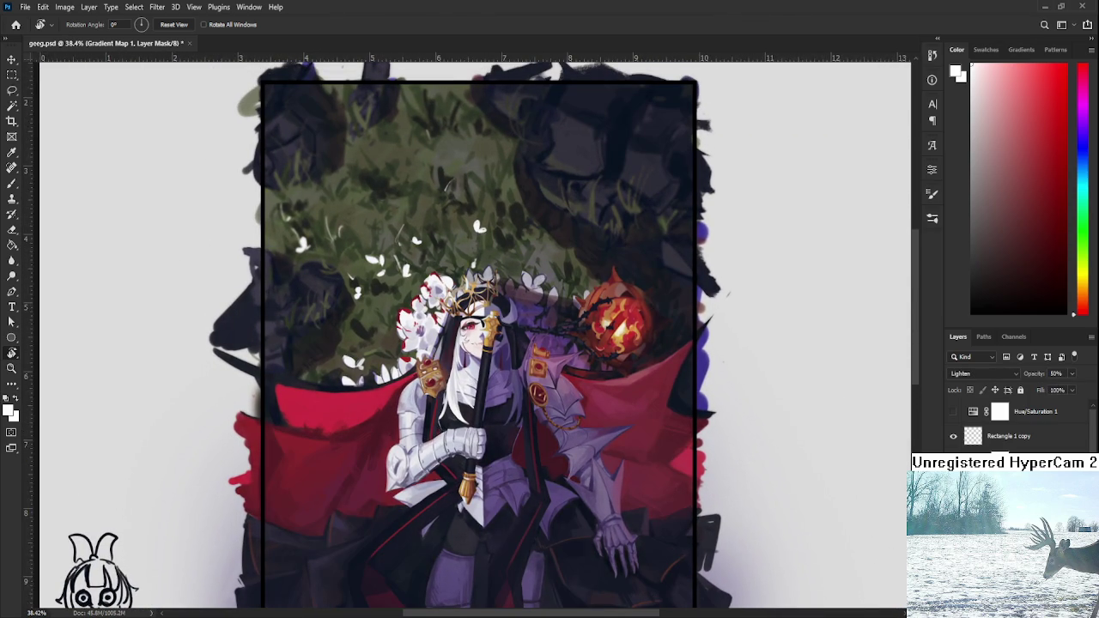
pyautogui.hotkey('ctrl', 'j')
pyautogui.scroll(1, 985, 377)
pyautogui.press('Down')
pyautogui.press('Down')
pyautogui.press('Down')
pyautogui.press('Down')
pyautogui.press('Down')
pyautogui.press('Down')
pyautogui.press('Down')
pyautogui.press('Down')
pyautogui.press('Down')
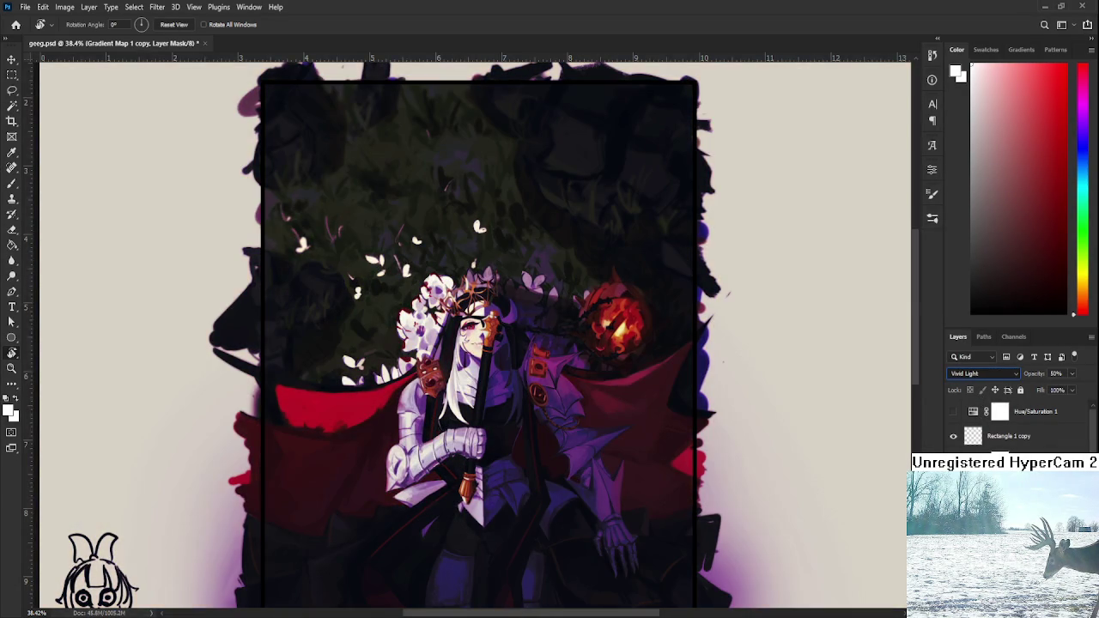
pyautogui.press('Down')
# - Lower the Linear Light gradient map copy's opacity to 23%
pyautogui.scroll(5, 970, 375)
pyautogui.scroll(3, 971, 375)
pyautogui.scroll(3, 971, 376)
pyautogui.scroll(2, 970, 375)
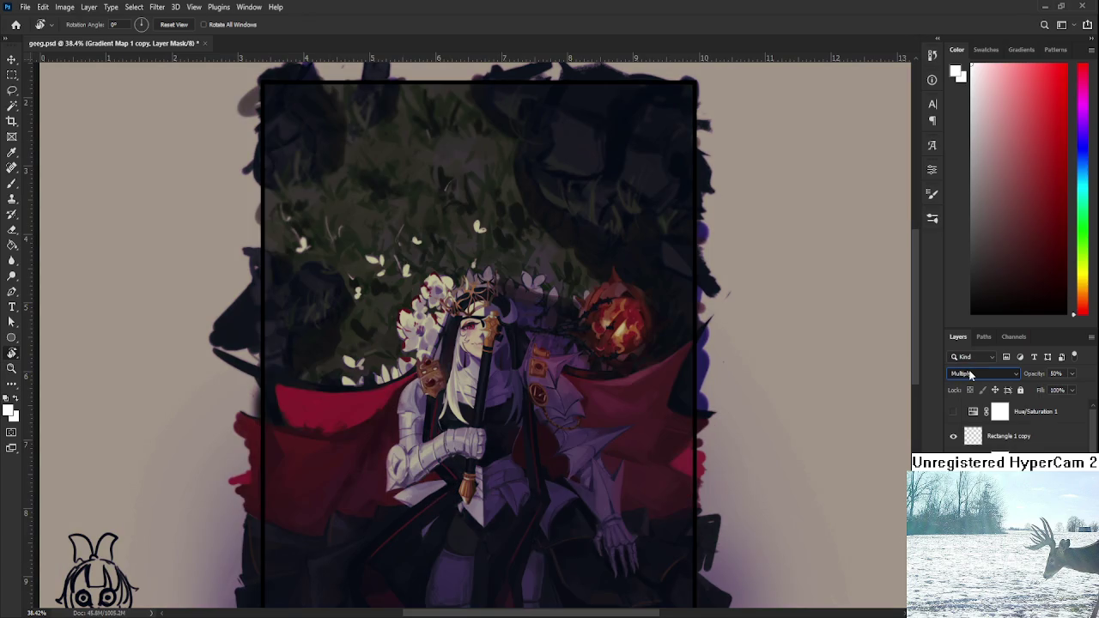
pyautogui.scroll(-8, 970, 375)
pyautogui.scroll(-4, 971, 375)
pyautogui.scroll(-1, 970, 375)
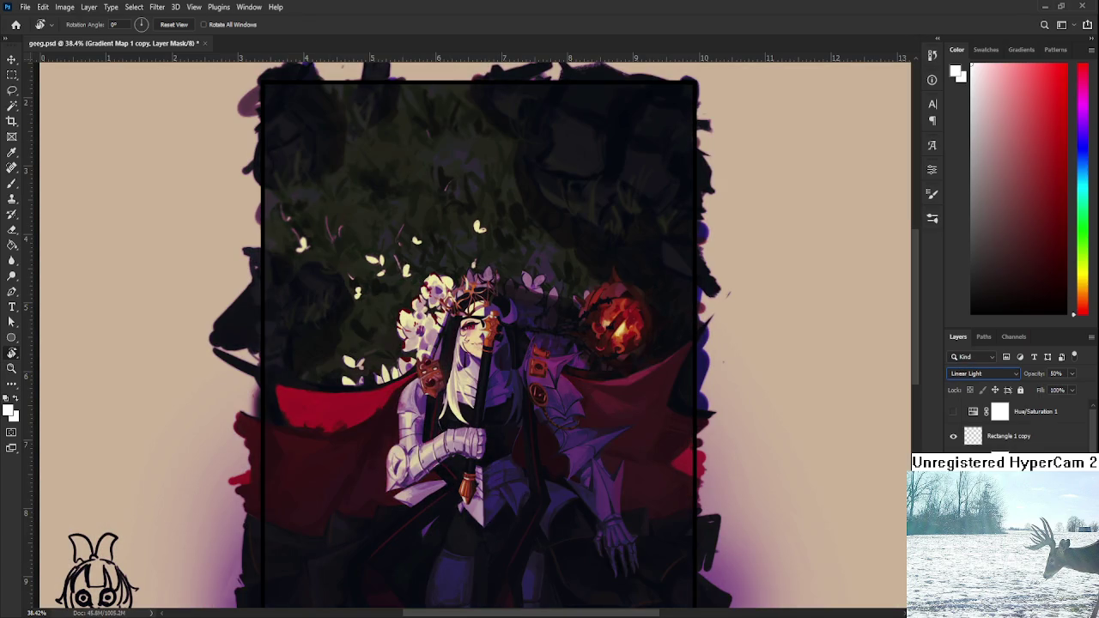
pyautogui.moveTo(770, 489); pyautogui.dragTo(752, 451)
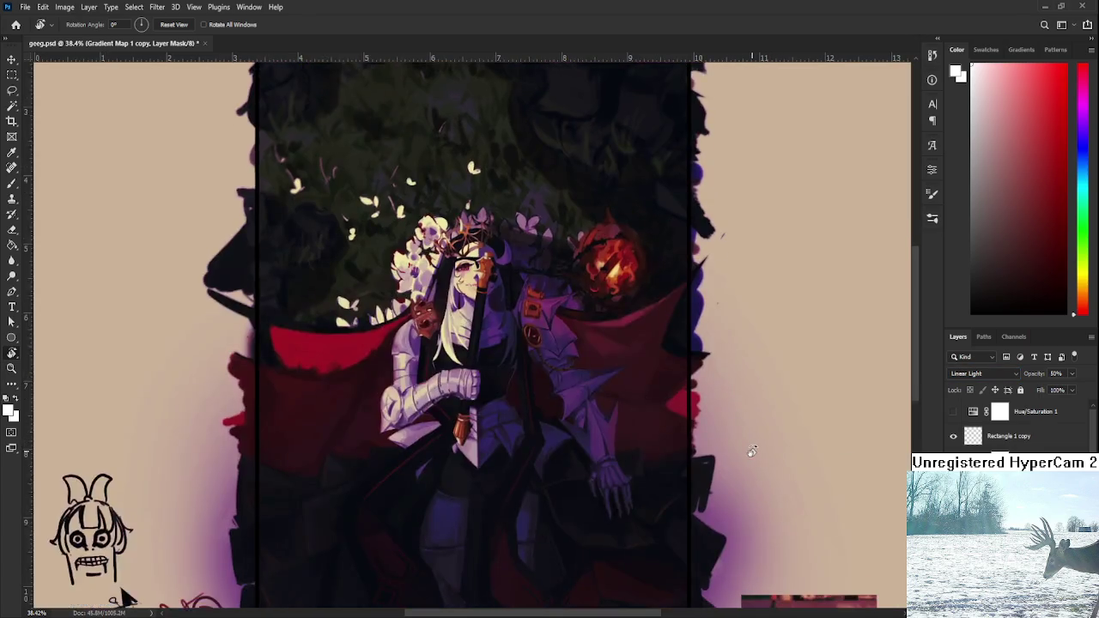
pyautogui.scroll(-3, 753, 451)
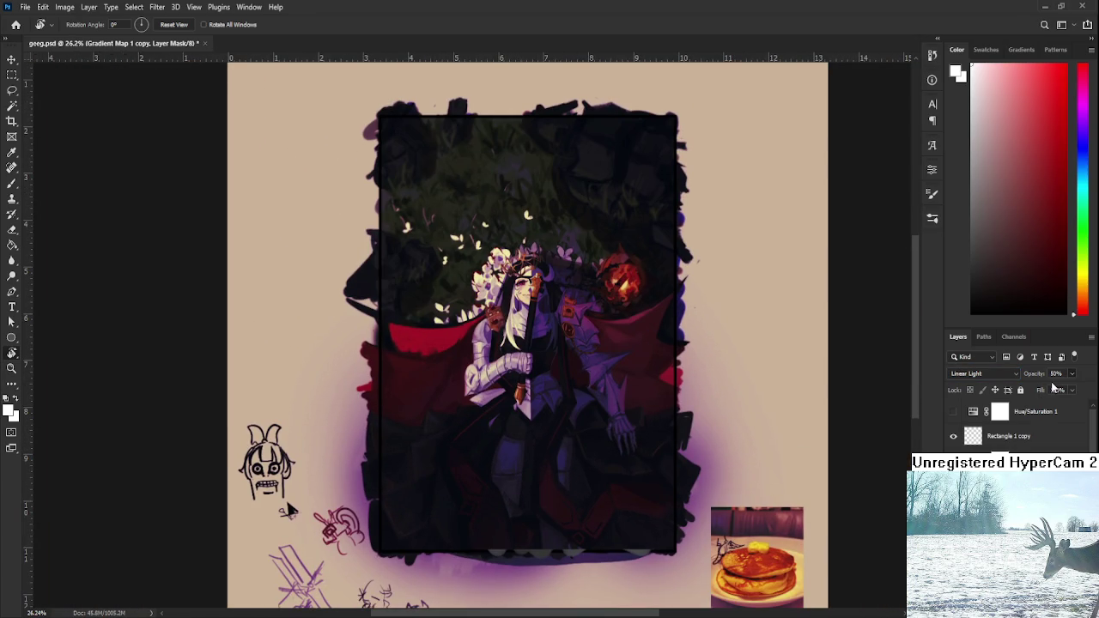
pyautogui.press('2')
pyautogui.press('3')
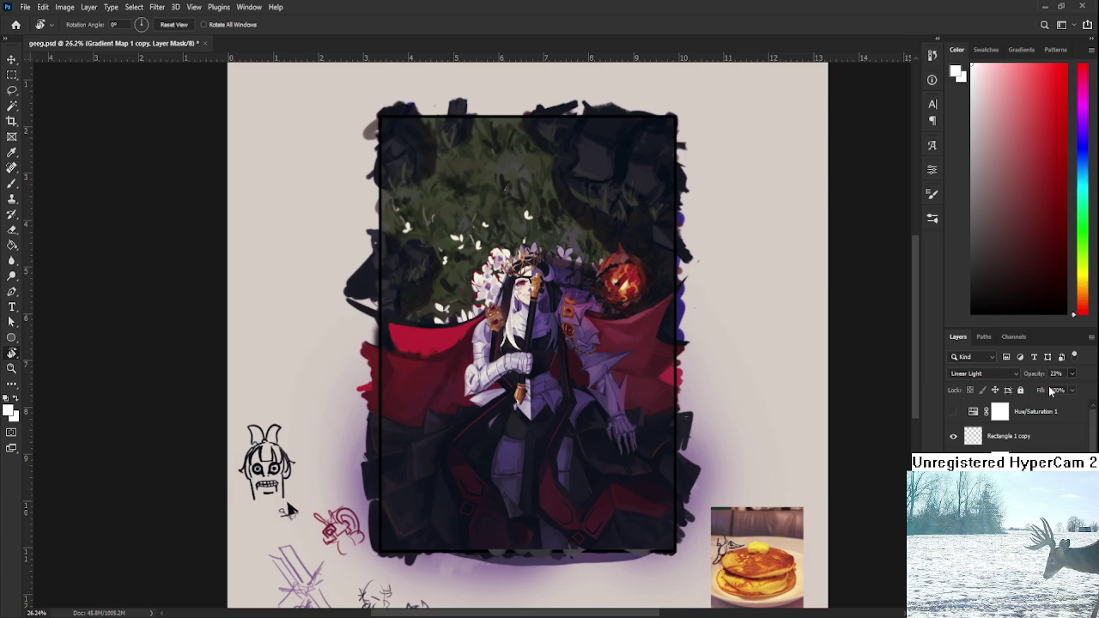
# - Rotate the canvas view back upright to 0°
pyautogui.scroll(3, 687, 361)
pyautogui.moveTo(605, 365)
pyautogui.mouseDown()
pyautogui.moveTo(644, 340)
pyautogui.moveTo(607, 470)
pyautogui.moveTo(459, 455)
pyautogui.mouseUp()
pyautogui.moveTo(417, 518)
pyautogui.mouseDown()
pyautogui.moveTo(648, 350)
pyautogui.moveTo(569, 257)
pyautogui.mouseUp()
pyautogui.moveTo(573, 206); pyautogui.dragTo(578, 181)
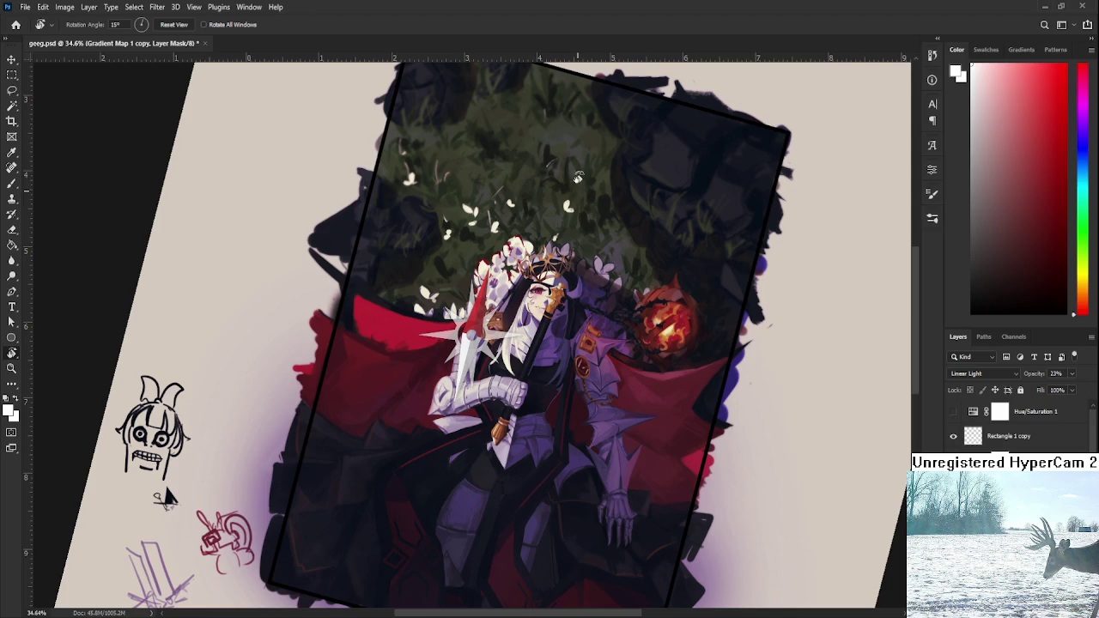
pyautogui.moveTo(601, 98); pyautogui.dragTo(563, 97)
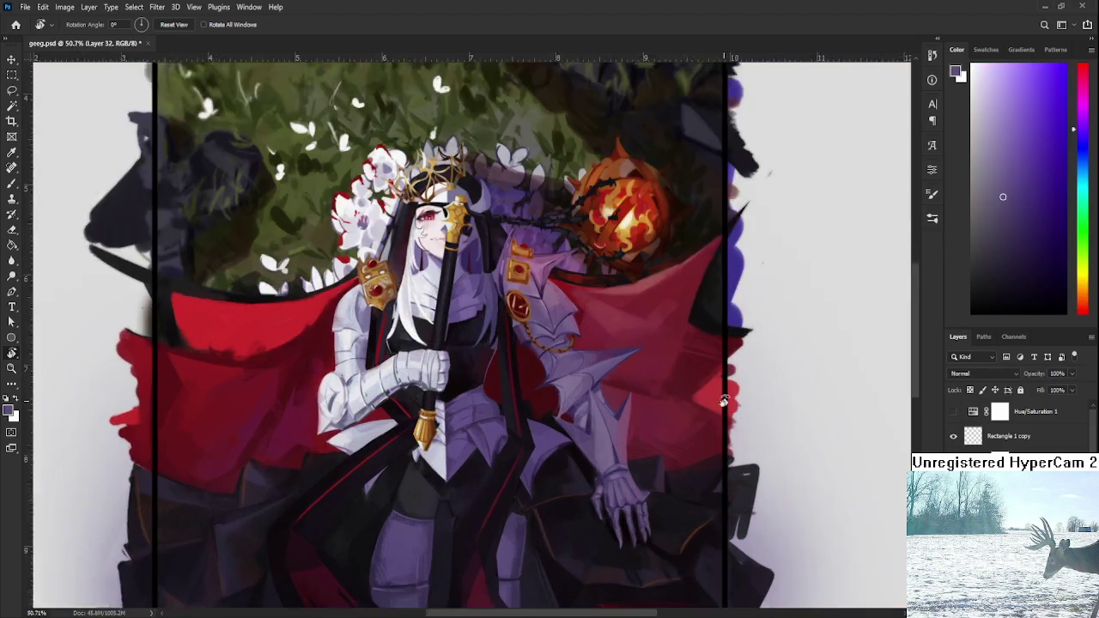
# - Switch to the Brush with a small hard 25 px tip, sampling a red from the painting
pyautogui.scroll(3, 728, 402)
pyautogui.press('b')
pyautogui.keyDown('alt'); pyautogui.click(694, 292); pyautogui.keyUp('alt')
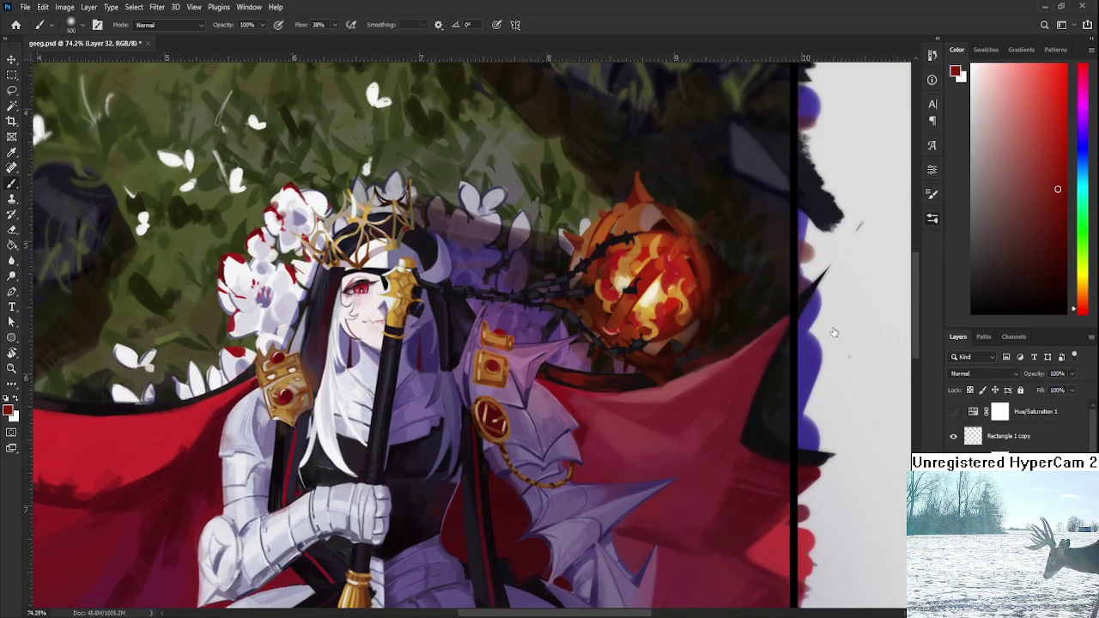
pyautogui.press(',')
# - Sample a dark brownish red, then red and finally orange from the glowing orb
pyautogui.keyDown('alt'); pyautogui.click(718, 342); pyautogui.keyUp('alt')
pyautogui.moveTo(746, 329); pyautogui.dragTo(712, 421)
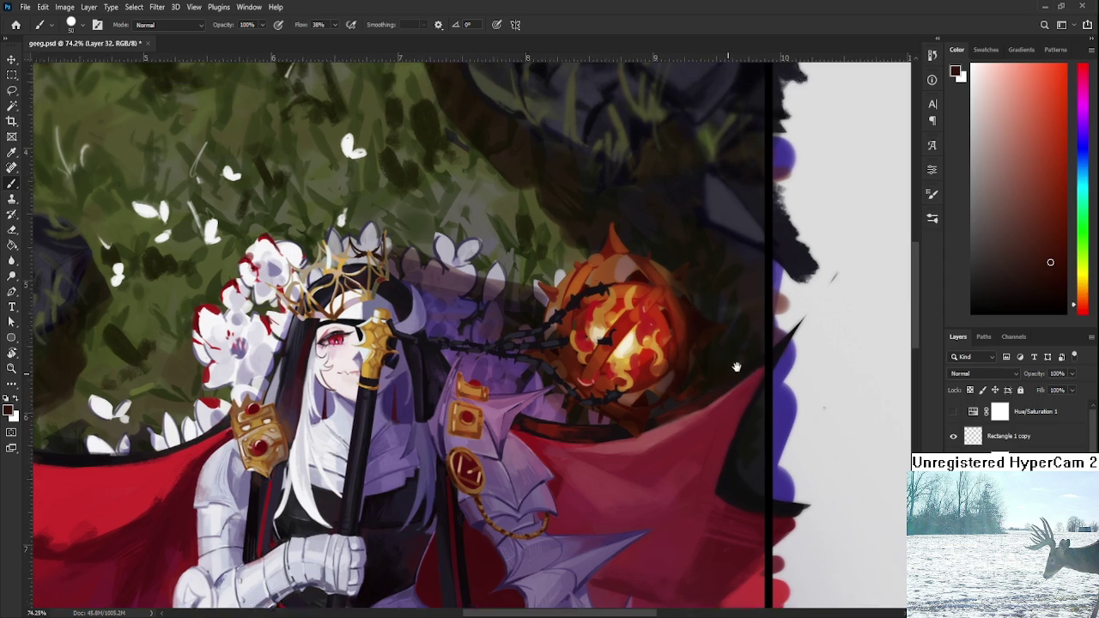
pyautogui.moveTo(723, 348); pyautogui.dragTo(730, 389)
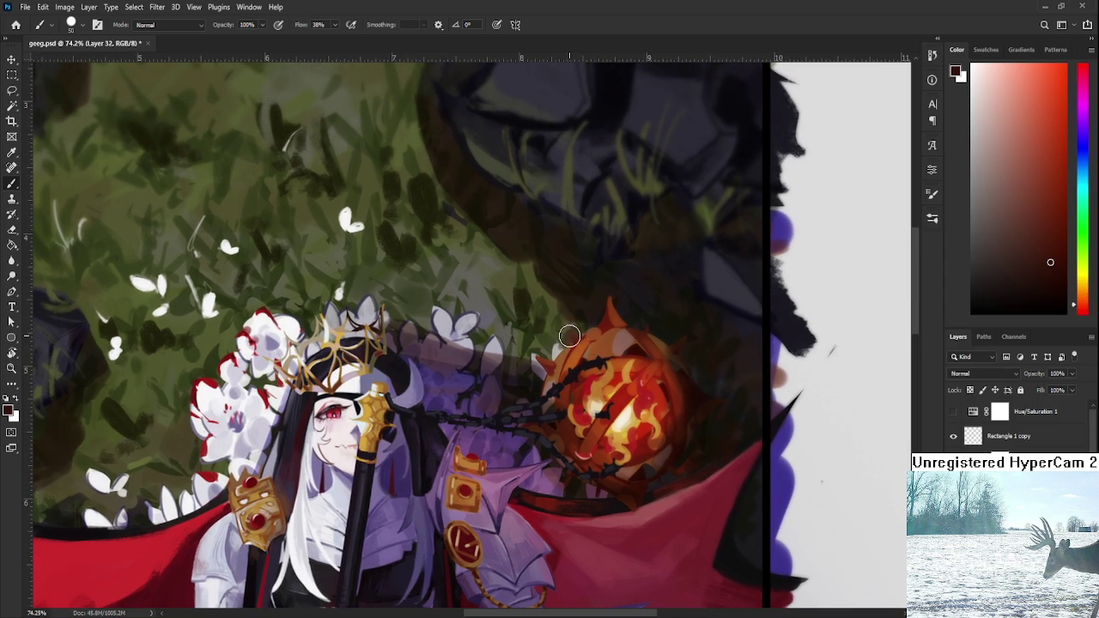
pyautogui.keyDown('alt'); pyautogui.click(575, 369); pyautogui.keyUp('alt')
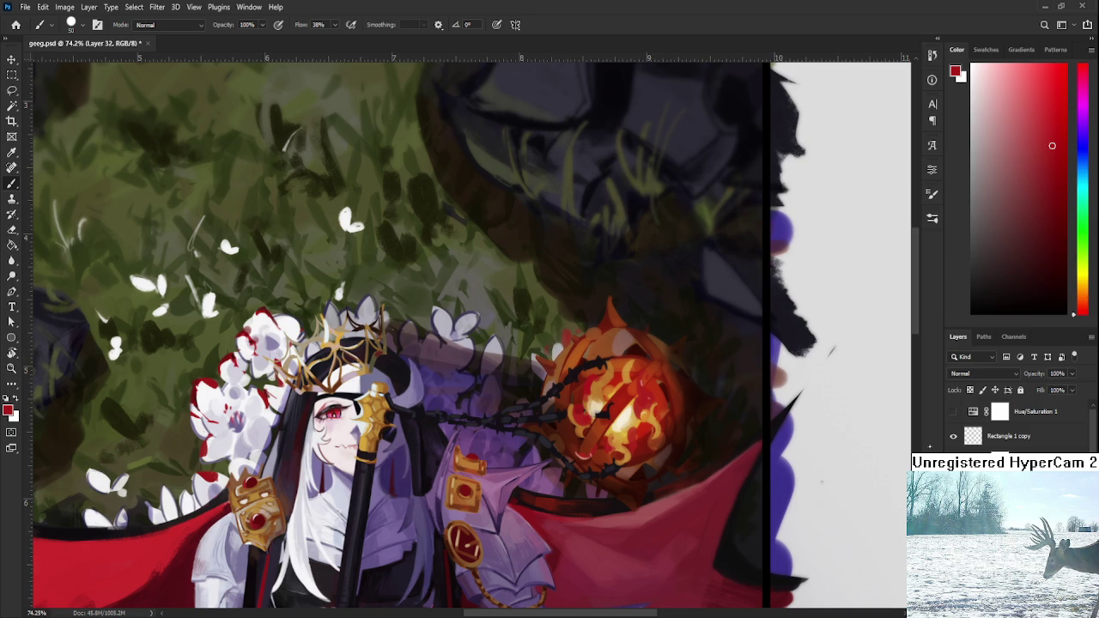
pyautogui.keyDown('alt'); pyautogui.click(549, 341); pyautogui.keyUp('alt')
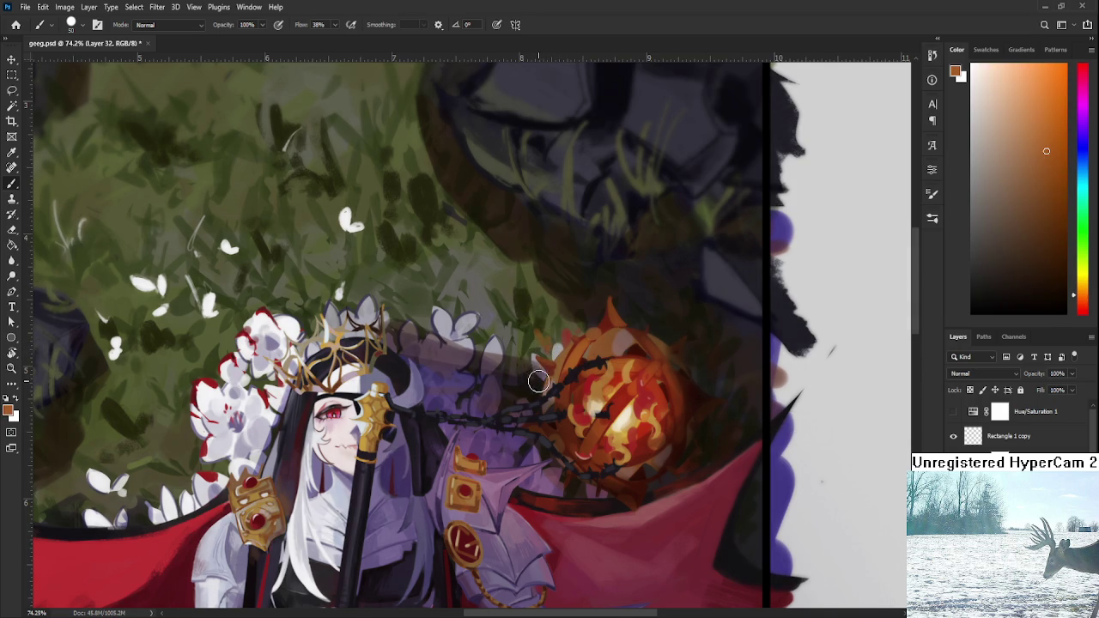
pyautogui.scroll(-2, 535, 387)
pyautogui.scroll(-4, 481, 481)
pyautogui.scroll(-1, 439, 559)
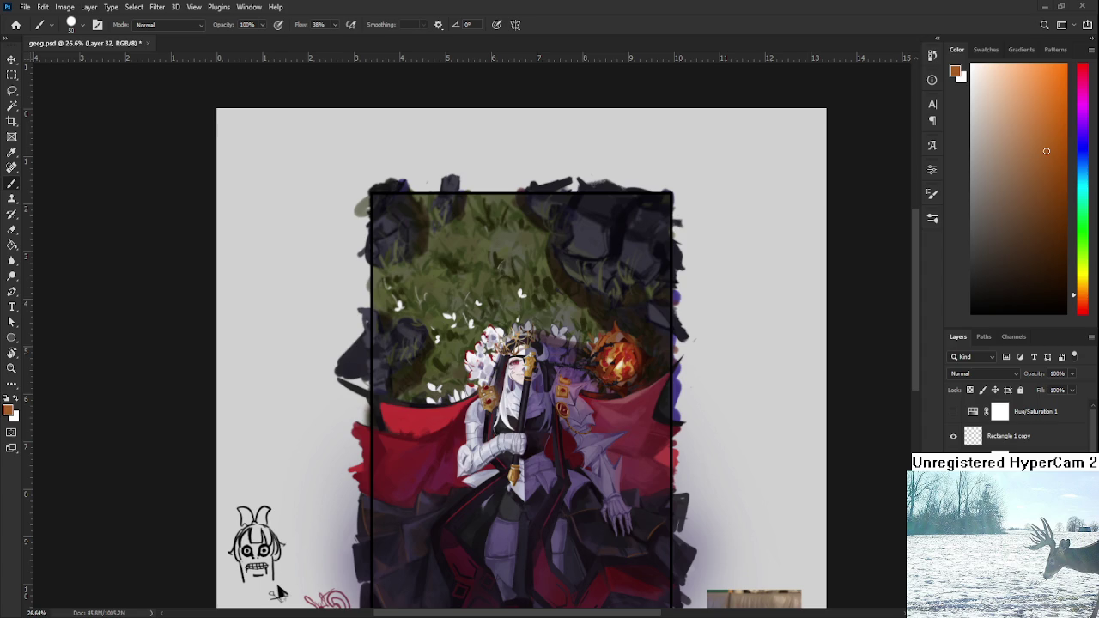
# - Set the paint layer's blend mode to Overlay
pyautogui.scroll(3, 521, 438)
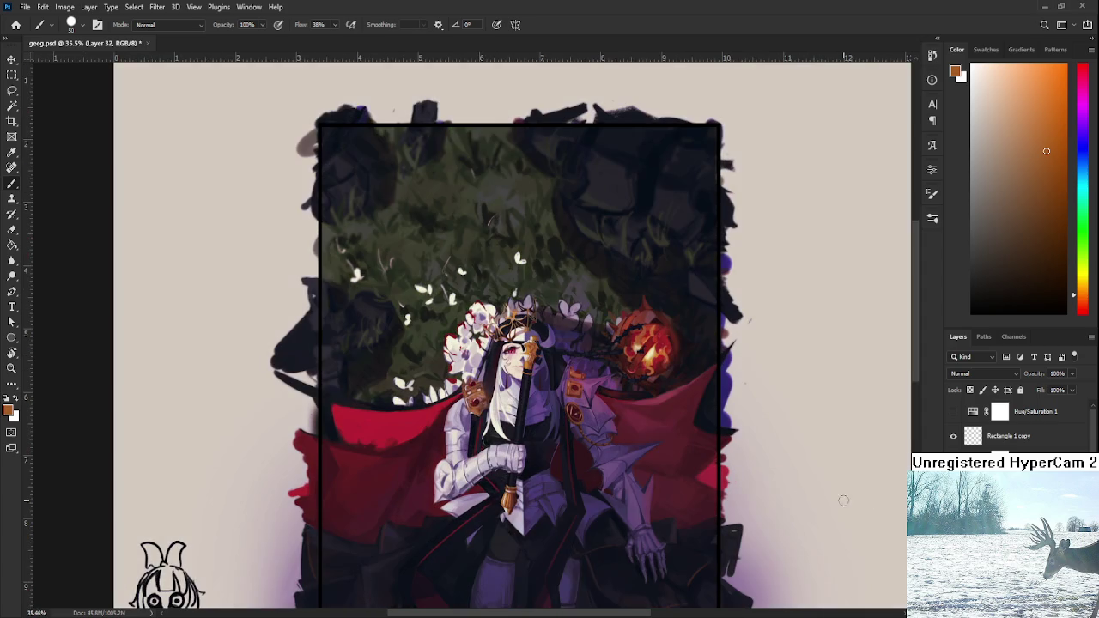
pyautogui.scroll(1, 718, 477)
pyautogui.scroll(2, 699, 449)
pyautogui.scroll(2, 649, 409)
pyautogui.scroll(2, 649, 410)
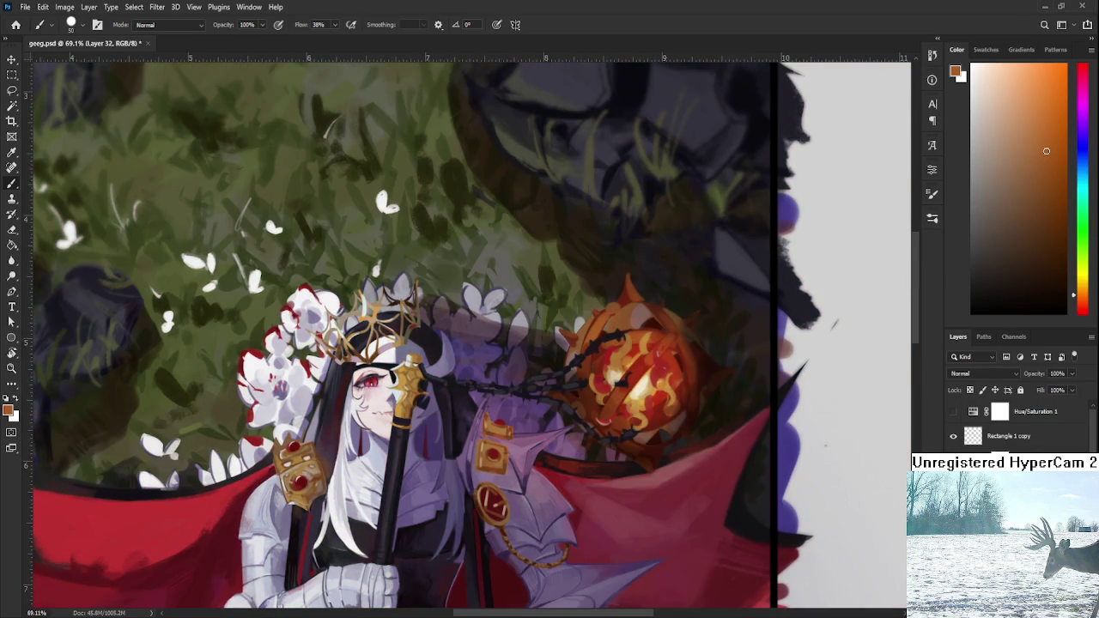
pyautogui.click(979, 374)
pyautogui.scroll(-12, 979, 373)
pyautogui.press('Down')
pyautogui.press('Up')
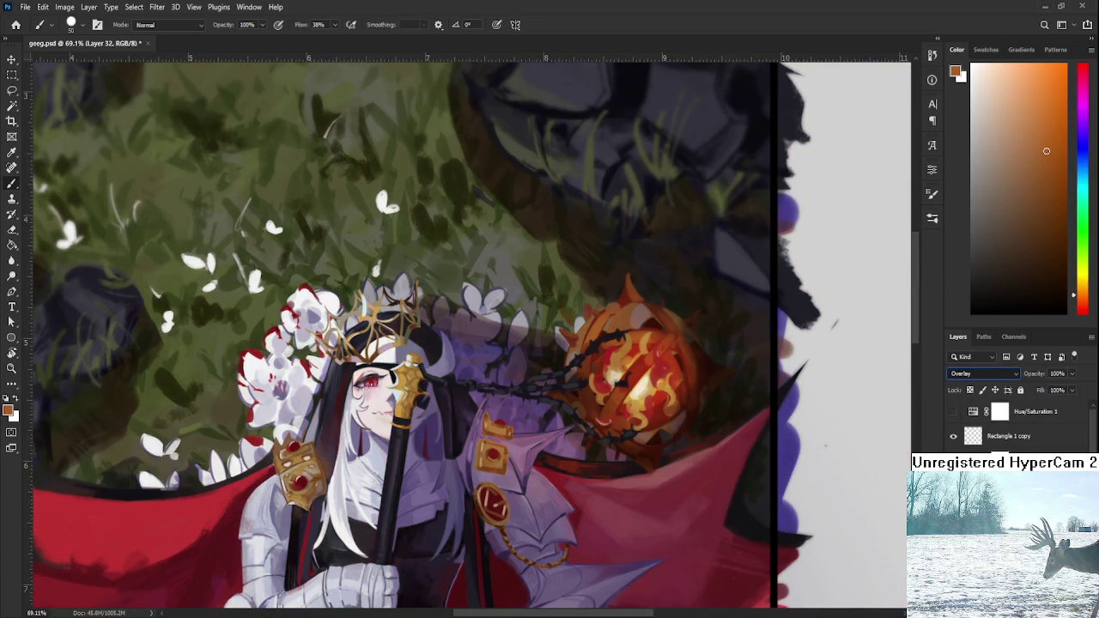
# - Sample the orb's red and alternate painting and erasing beside the orb
pyautogui.keyDown('alt'); pyautogui.click(672, 372); pyautogui.keyUp('alt')
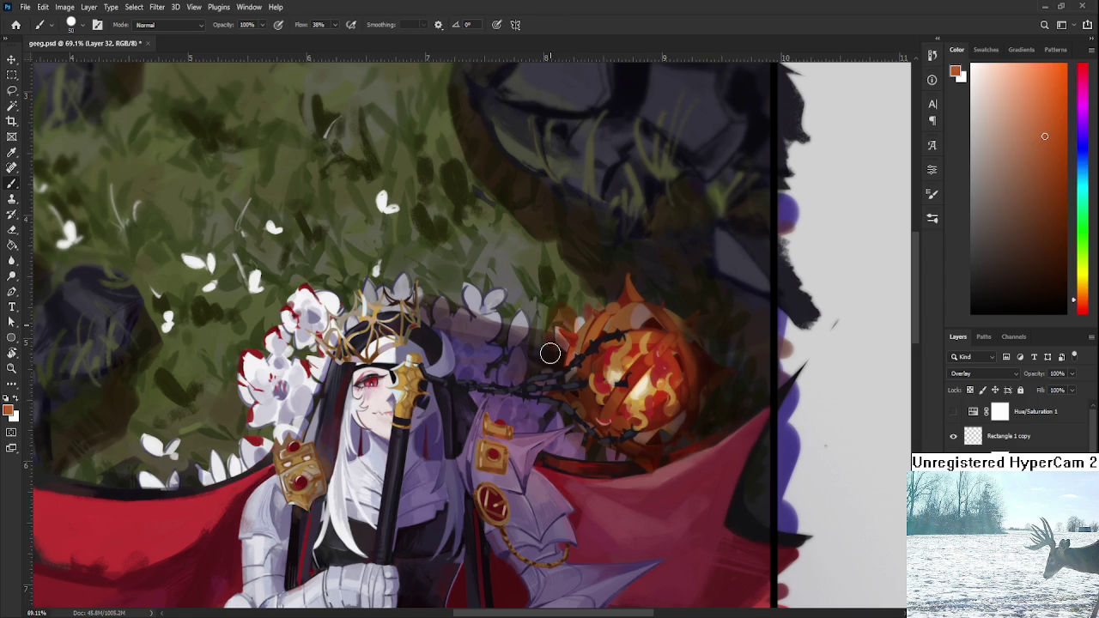
pyautogui.press('e')
pyautogui.press('b')
pyautogui.keyDown('alt'); pyautogui.click(627, 348); pyautogui.keyUp('alt')
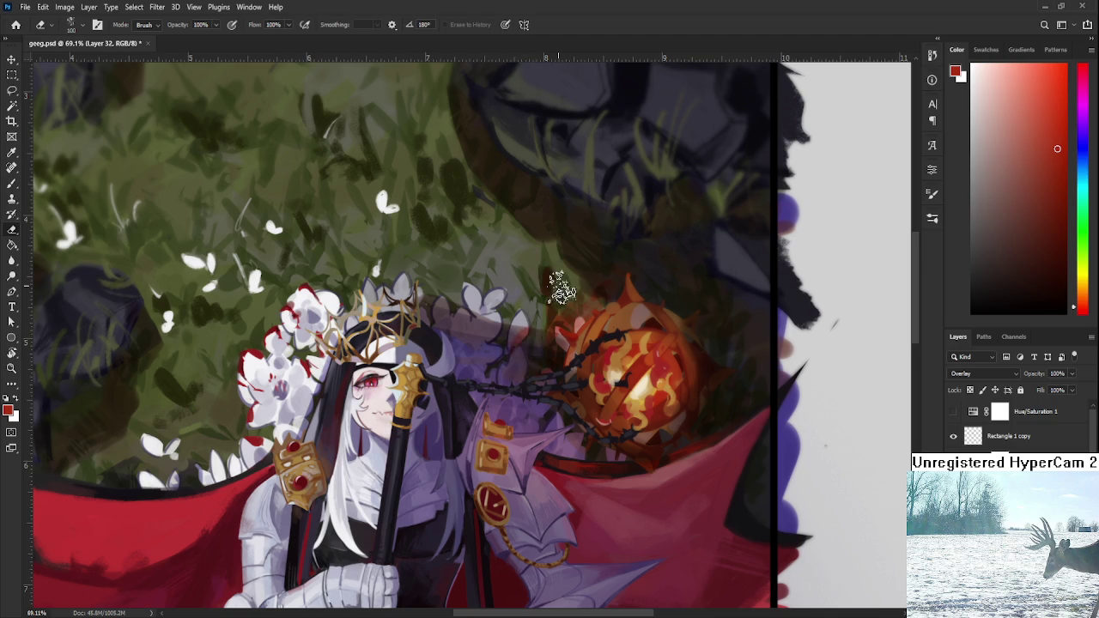
pyautogui.press('e')
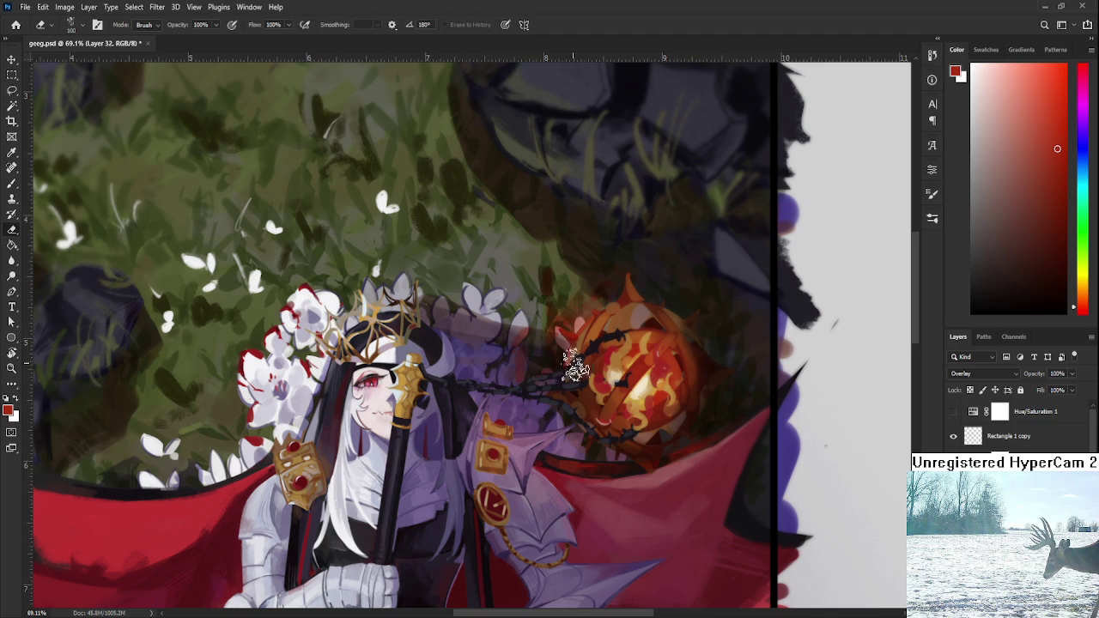
pyautogui.press('b')
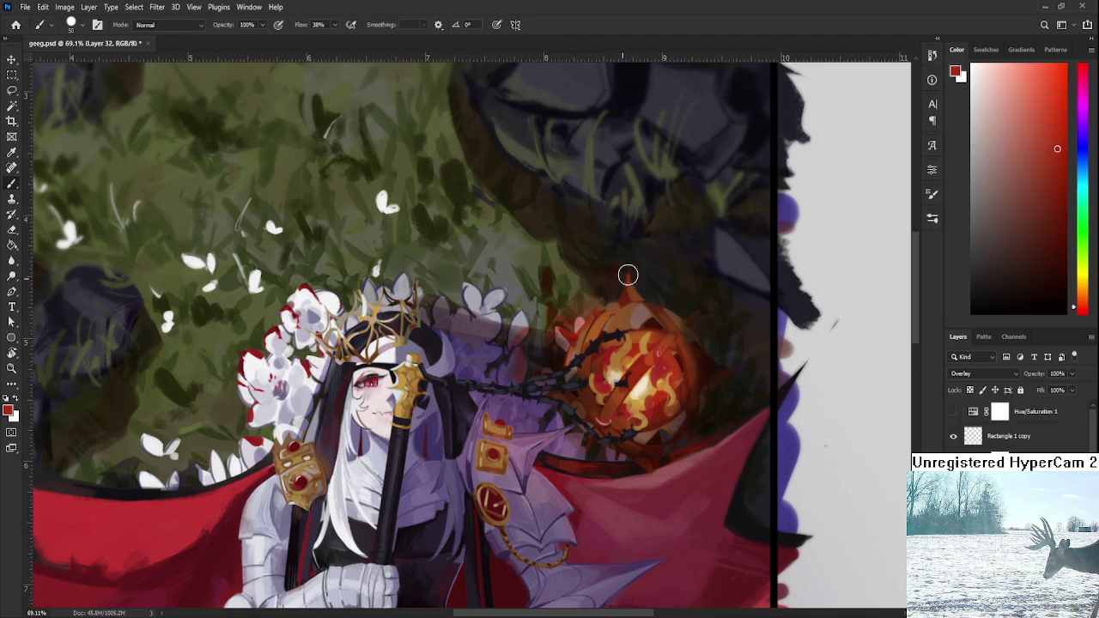
# - Repaint small marks at the orb's lower left and erase a patch on the nearby armour
pyautogui.moveTo(652, 323); pyautogui.dragTo(645, 268)
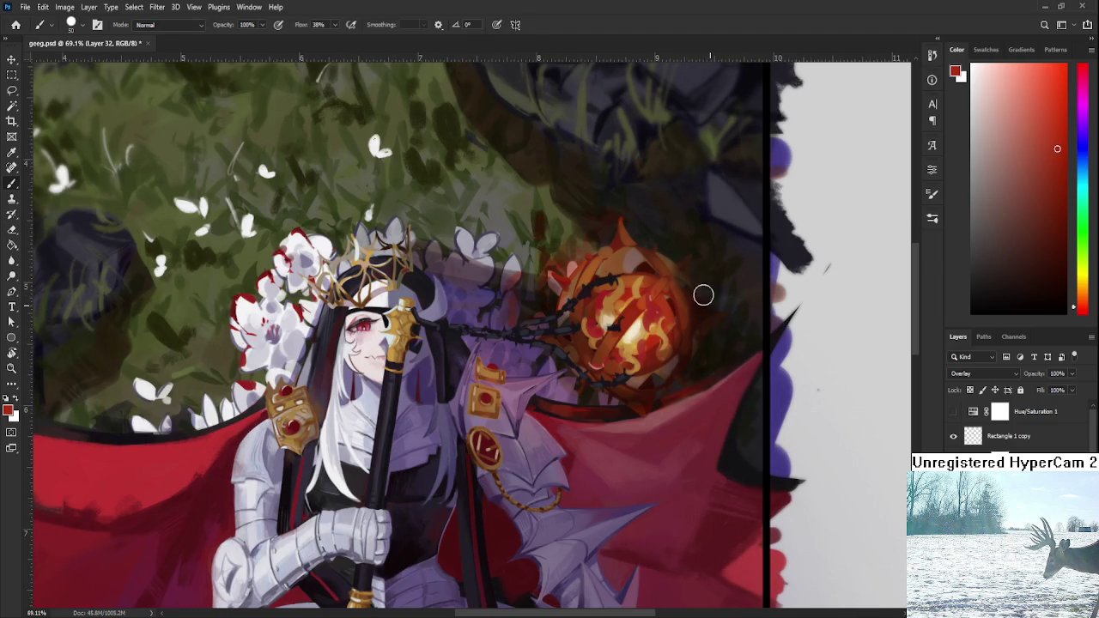
pyautogui.keyDown('alt'); pyautogui.click(591, 387); pyautogui.keyUp('alt')
pyautogui.moveTo(572, 399); pyautogui.dragTo(575, 368)
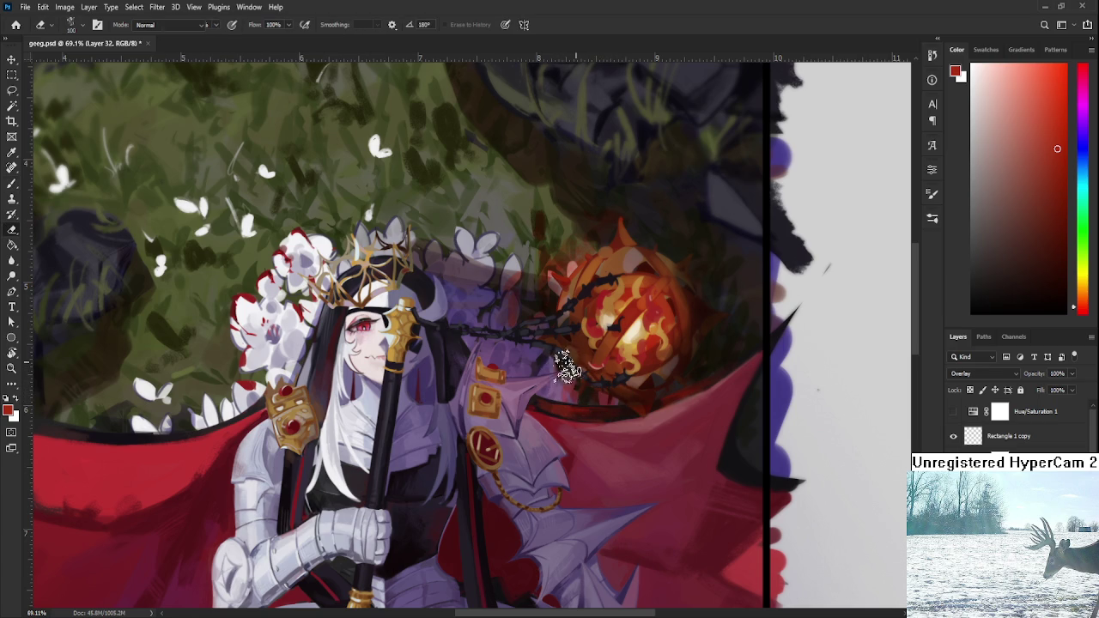
pyautogui.press('e')
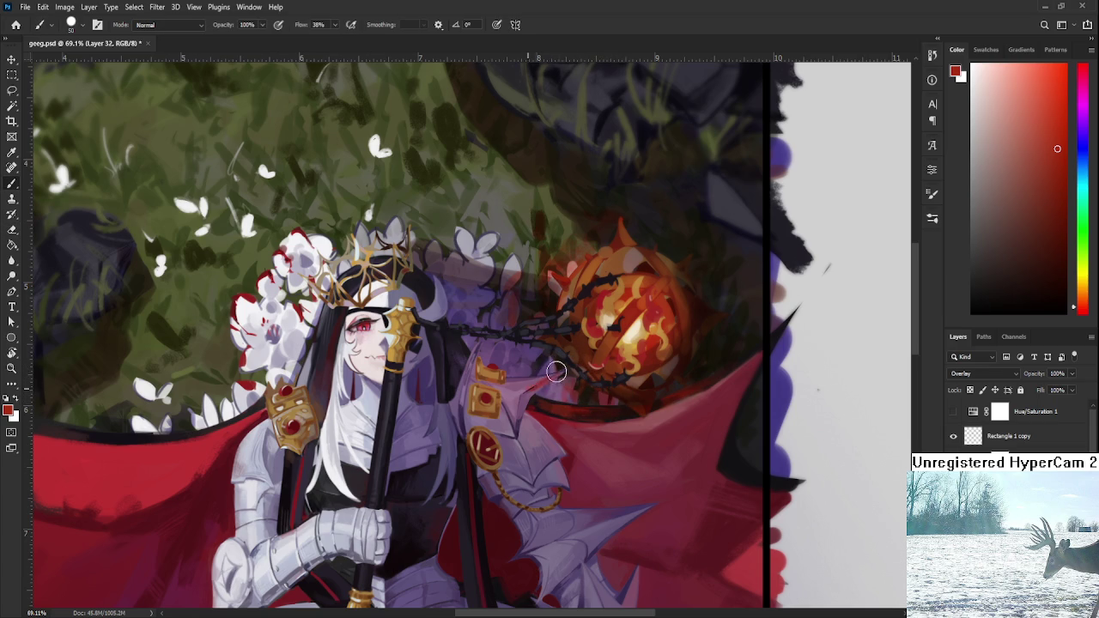
pyautogui.moveTo(532, 386); pyautogui.dragTo(550, 376)
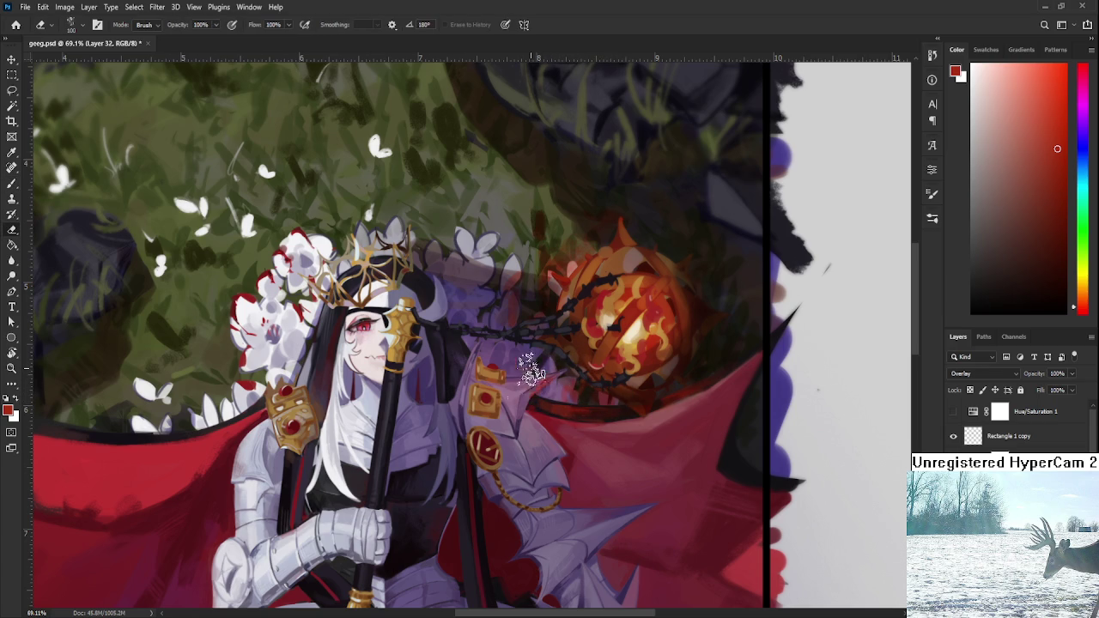
pyautogui.press('b')
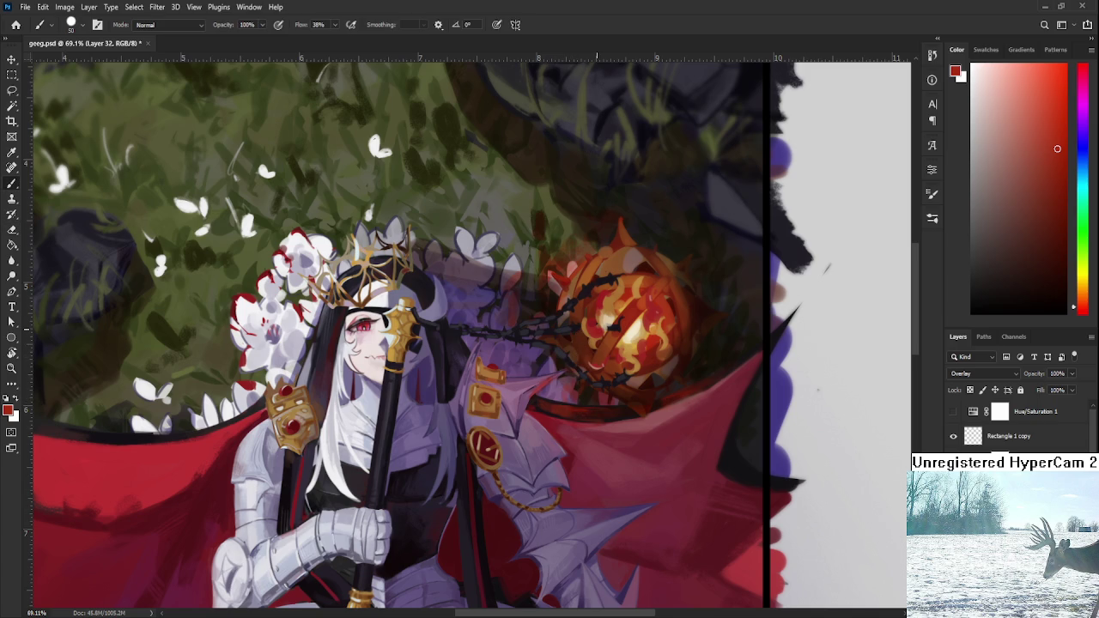
# - Touch up the thorny chain next to the glowing orb
pyautogui.scroll(-5, 557, 337)
pyautogui.scroll(5, 558, 337)
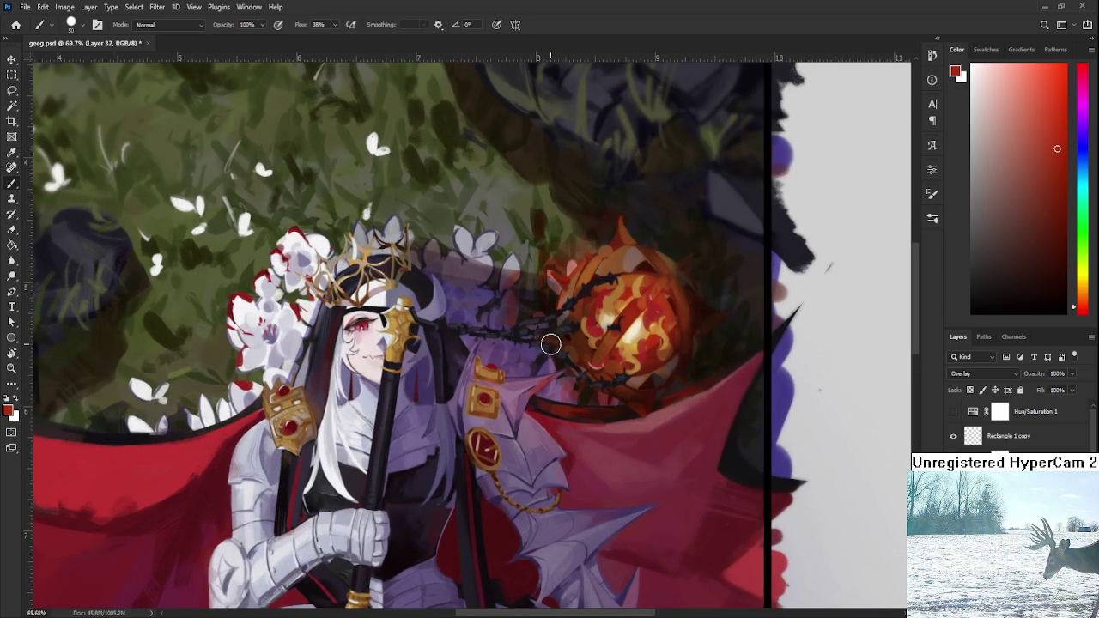
pyautogui.moveTo(558, 337); pyautogui.dragTo(545, 325)
pyautogui.press('e')
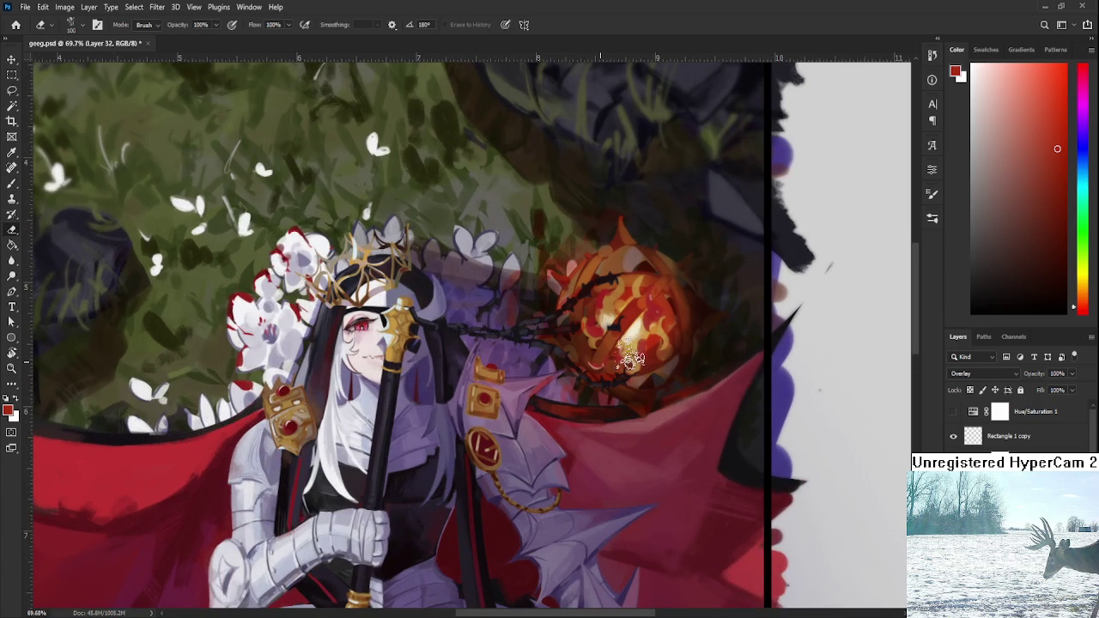
pyautogui.scroll(-5, 661, 330)
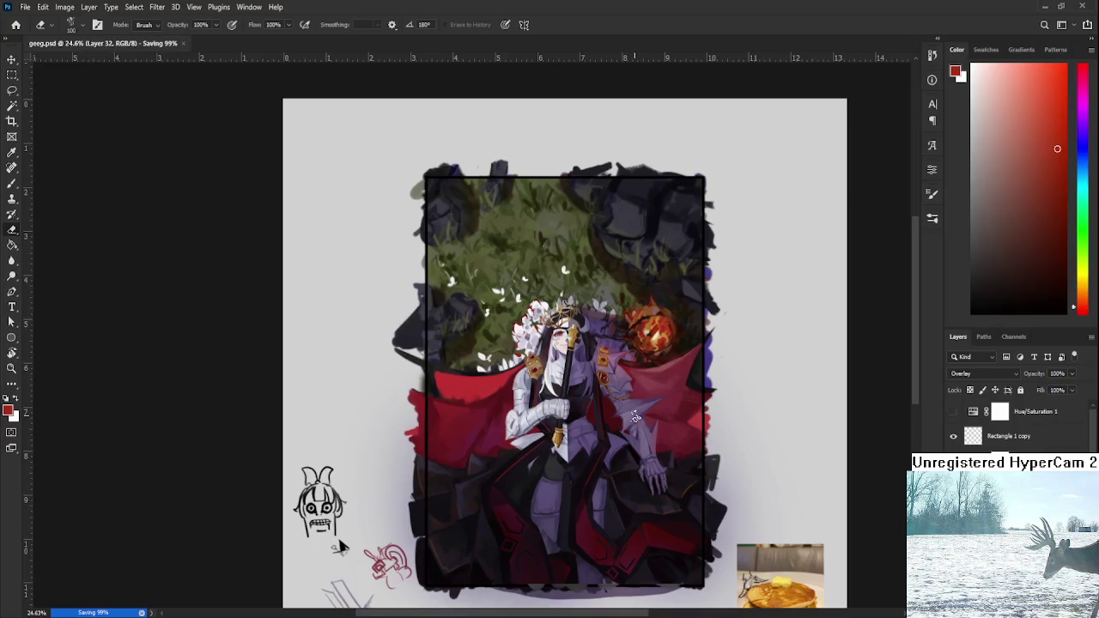
# - Zoom to about 30% and select the Gradient Map 1 copy layer mask with Alt+[
pyautogui.moveTo(339, 549); pyautogui.dragTo(326, 526)
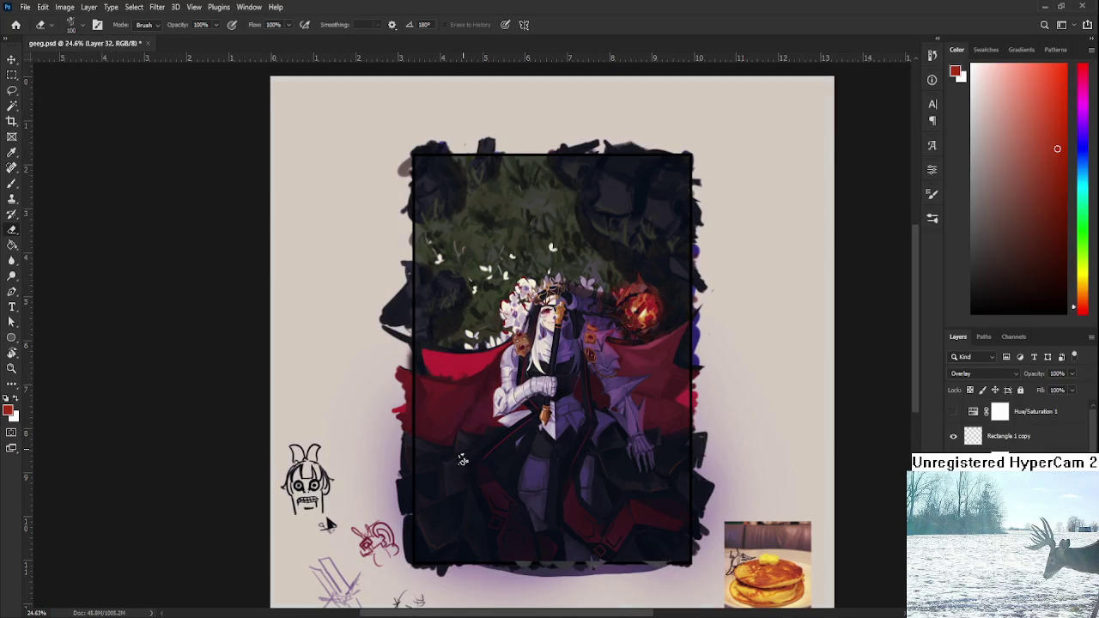
pyautogui.scroll(1, 527, 407)
pyautogui.moveTo(599, 421); pyautogui.dragTo(582, 434)
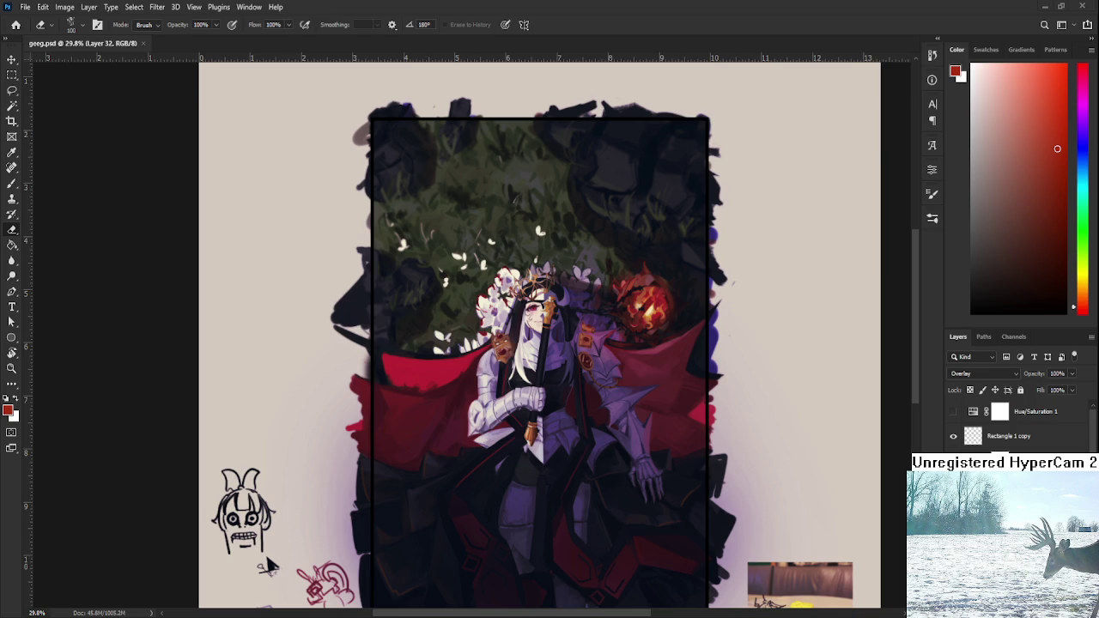
pyautogui.hotkey('alt', '[')
pyautogui.hotkey('alt', '[')
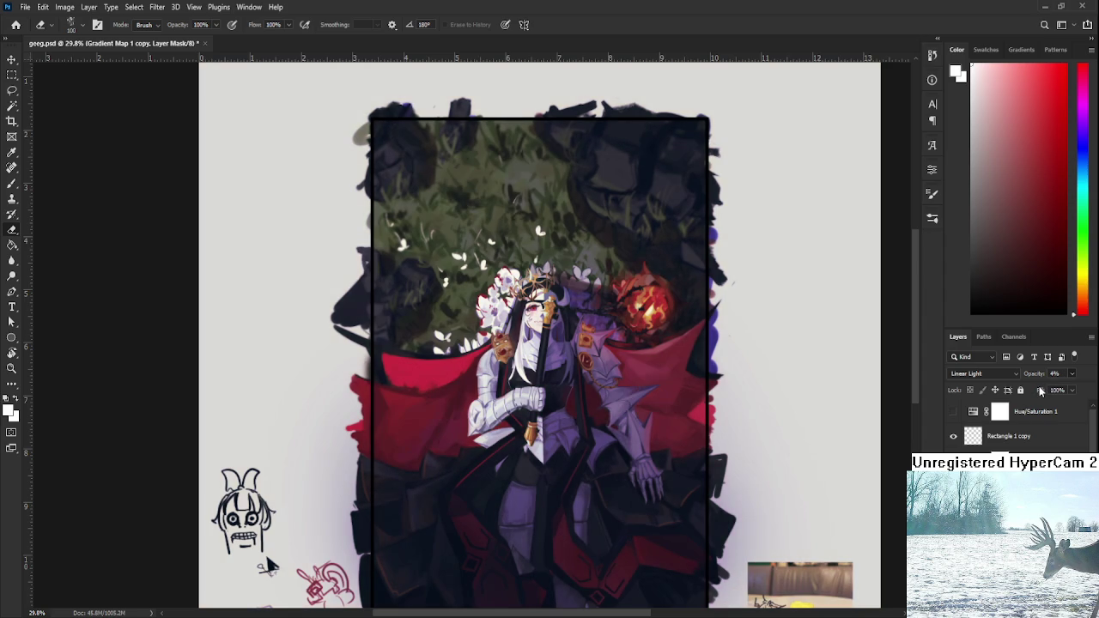
# - Raise the Gradient Map 1 copy's opacity to 15% and reframe the painting
pyautogui.press('Up')
pyautogui.press('Up')
pyautogui.press('Up')
pyautogui.press('Up')
pyautogui.press('Up')
pyautogui.press('Up')
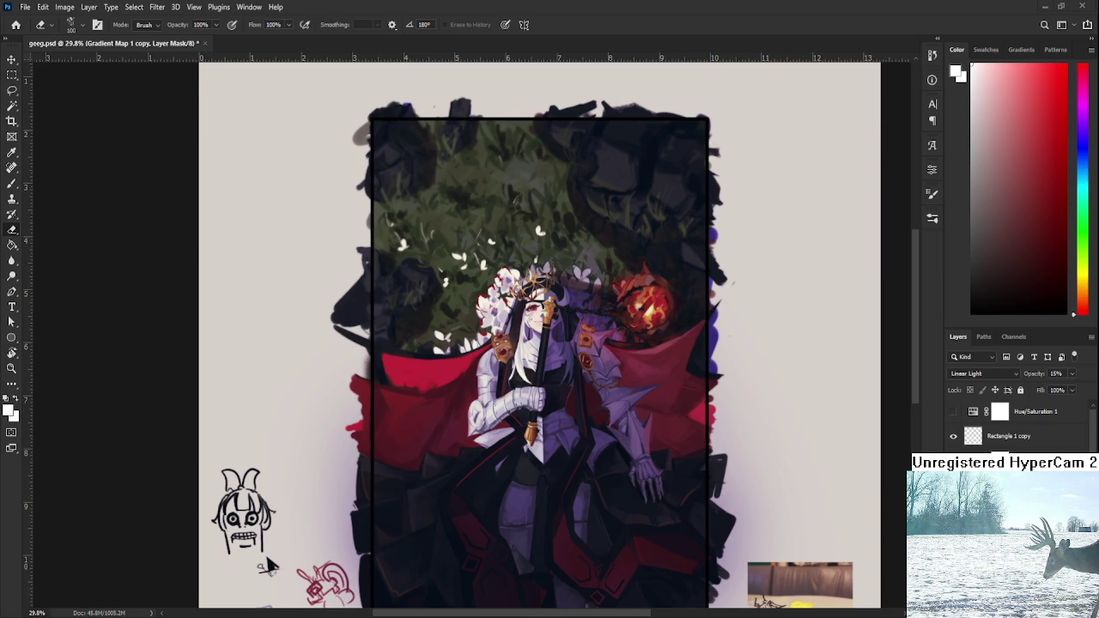
pyautogui.moveTo(641, 530)
pyautogui.mouseDown()
pyautogui.moveTo(521, 476)
pyautogui.moveTo(543, 503)
pyautogui.mouseUp()
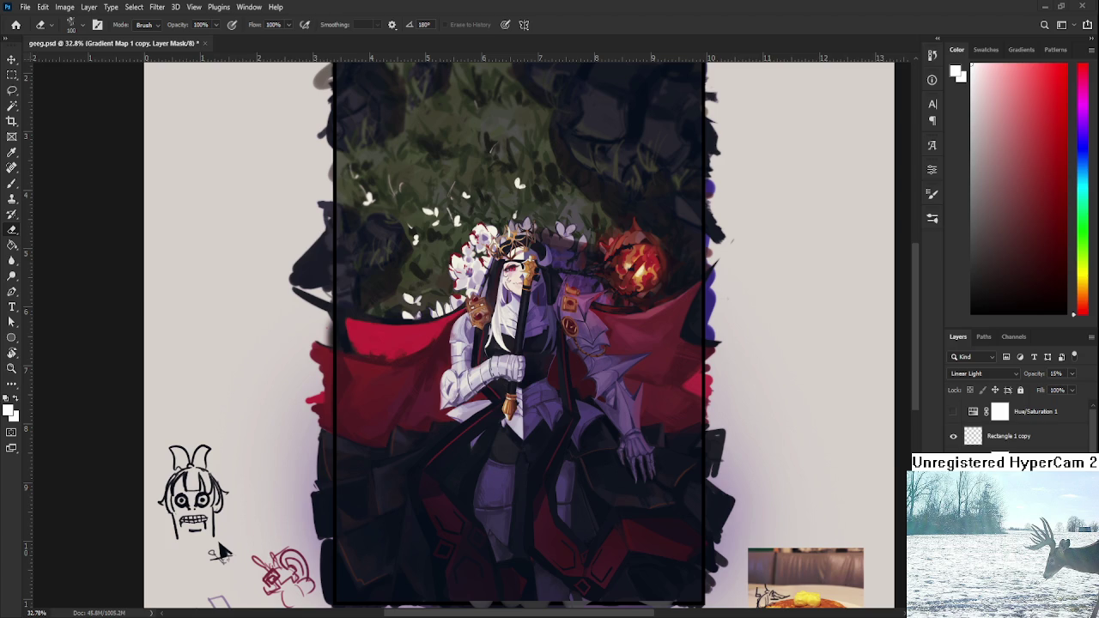
pyautogui.moveTo(221, 552)
pyautogui.mouseDown()
pyautogui.moveTo(675, 462)
pyautogui.moveTo(657, 407)
pyautogui.mouseUp()
# - Make Layer 33 Overlay and sample white from the painting with the Brush
pyautogui.keyDown('alt'); pyautogui.scroll(3, 646, 404); pyautogui.keyUp('alt')
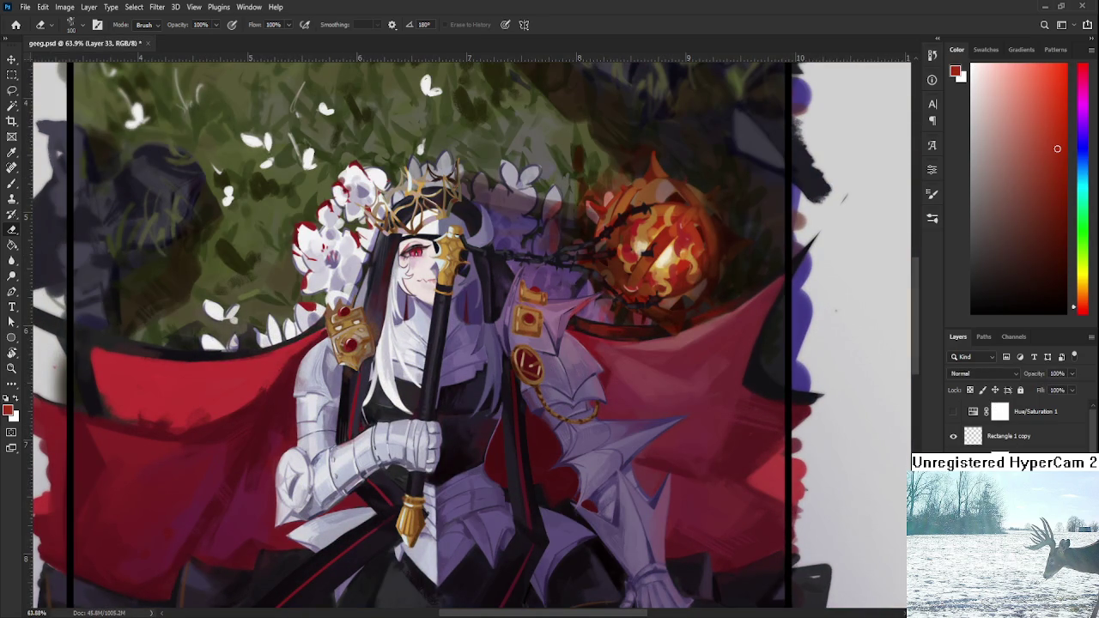
pyautogui.scroll(6, 979, 374)
pyautogui.scroll(-6, 979, 374)
pyautogui.press('b')
pyautogui.scroll(3, 518, 338)
pyautogui.keyDown('alt'); pyautogui.click(459, 317); pyautogui.keyUp('alt')
pyautogui.scroll(-2, 460, 317)
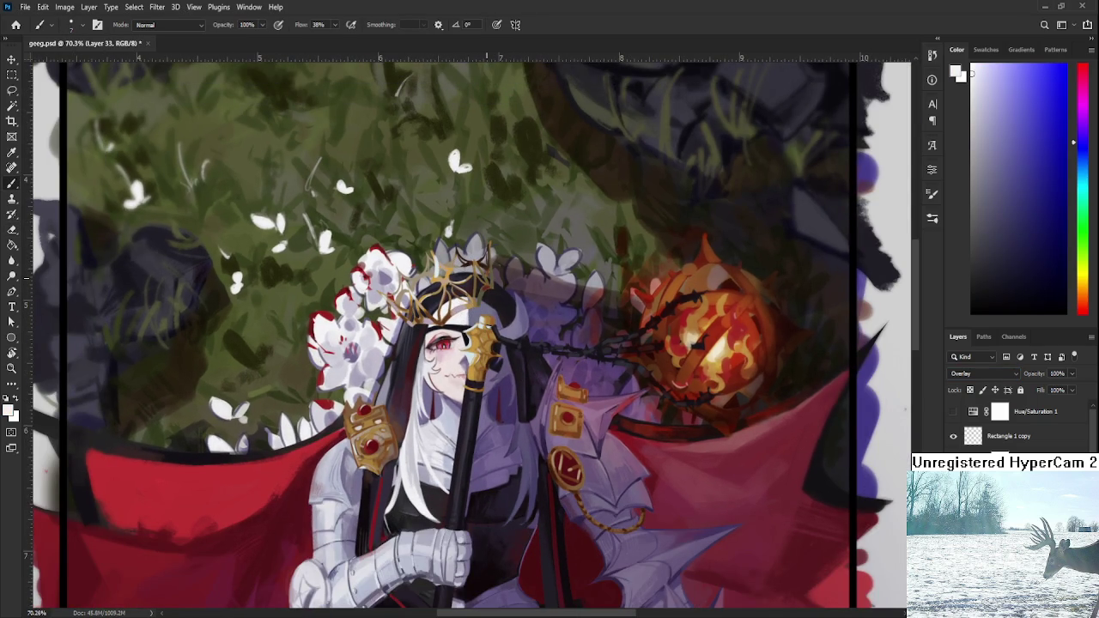
# - Paint a stroke along the staff by the crown, comparing it with undo/redo and keeping it
pyautogui.moveTo(486, 302); pyautogui.dragTo(488, 378)
pyautogui.hotkey('ctrl', 'z')
pyautogui.hotkey('ctrl', 'shift', 'z')
pyautogui.hotkey('ctrl', 'z')
pyautogui.hotkey('ctrl', 'shift', 'z')
pyautogui.hotkey('ctrl', 'z')
pyautogui.hotkey('ctrl', 'shift', 'z')
pyautogui.hotkey('ctrl', 'z')
pyautogui.hotkey('ctrl', 'shift', 'z')
pyautogui.hotkey('ctrl', 'z')
pyautogui.hotkey('ctrl', 'shift', 'z')
pyautogui.hotkey('ctrl', 'z')
pyautogui.hotkey('ctrl', 'shift', 'z')
# - Save the painting file
pyautogui.scroll(-3, 497, 306)
pyautogui.scroll(2, 496, 306)
pyautogui.scroll(2, 496, 305)
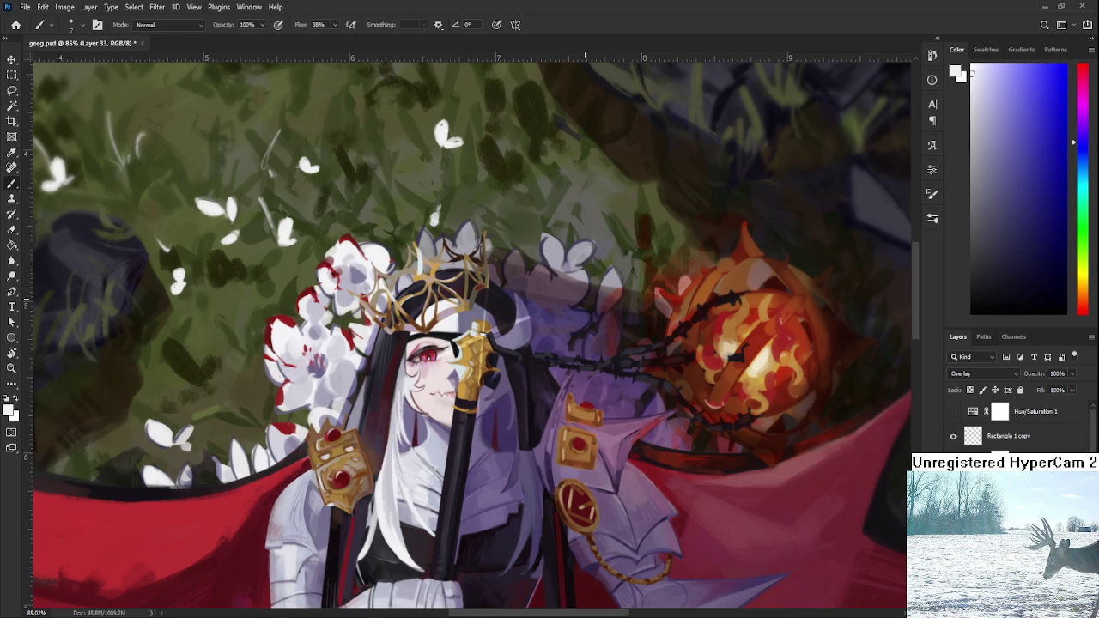
pyautogui.scroll(-4, 585, 299)
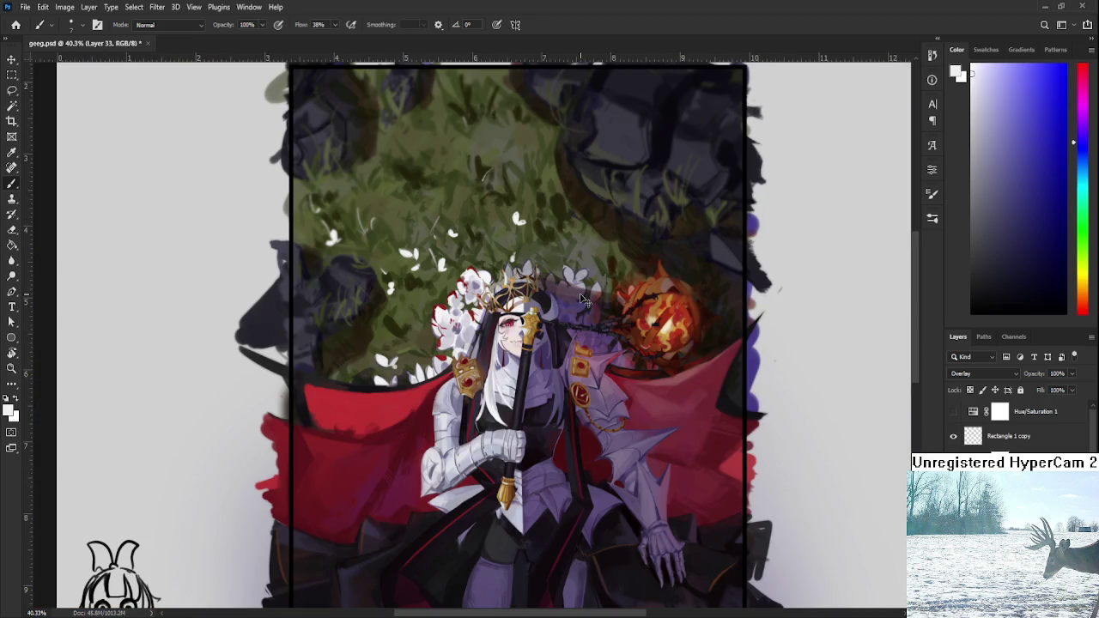
pyautogui.scroll(1, 585, 300)
pyautogui.scroll(-1, 225, 601)
pyautogui.scroll(1, 225, 592)
pyautogui.hotkey('ctrl', 's')
# - Switch Layer 33's blend mode from Overlay to Color Dodge
pyautogui.scroll(-1, 222, 588)
pyautogui.scroll(1, 206, 592)
pyautogui.scroll(1, 189, 596)
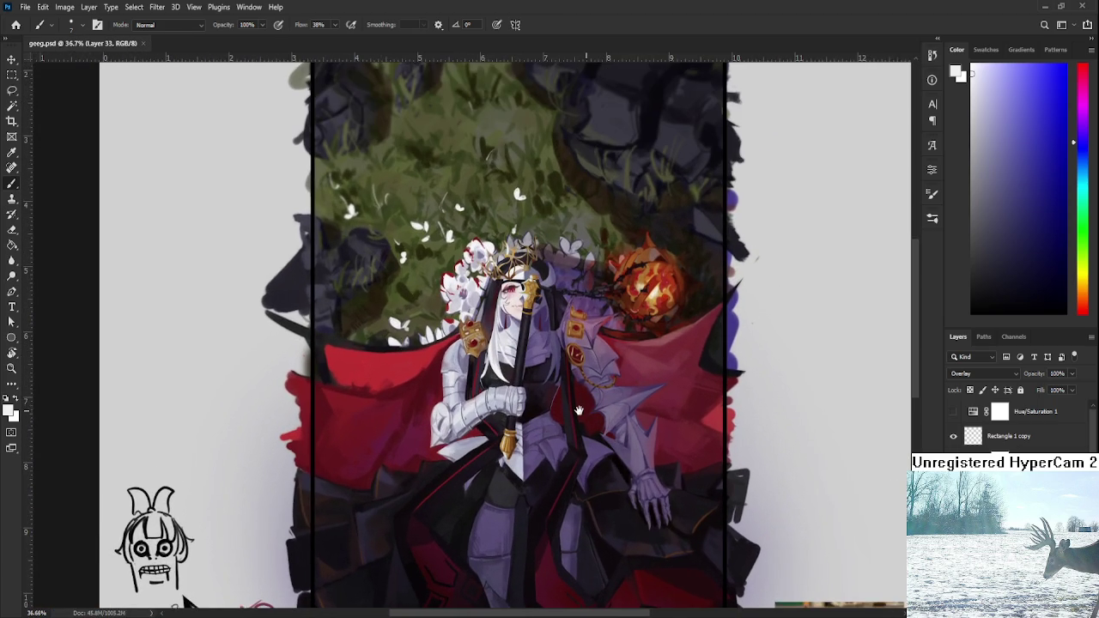
pyautogui.scroll(10, 969, 378)
pyautogui.scroll(-7, 968, 375)
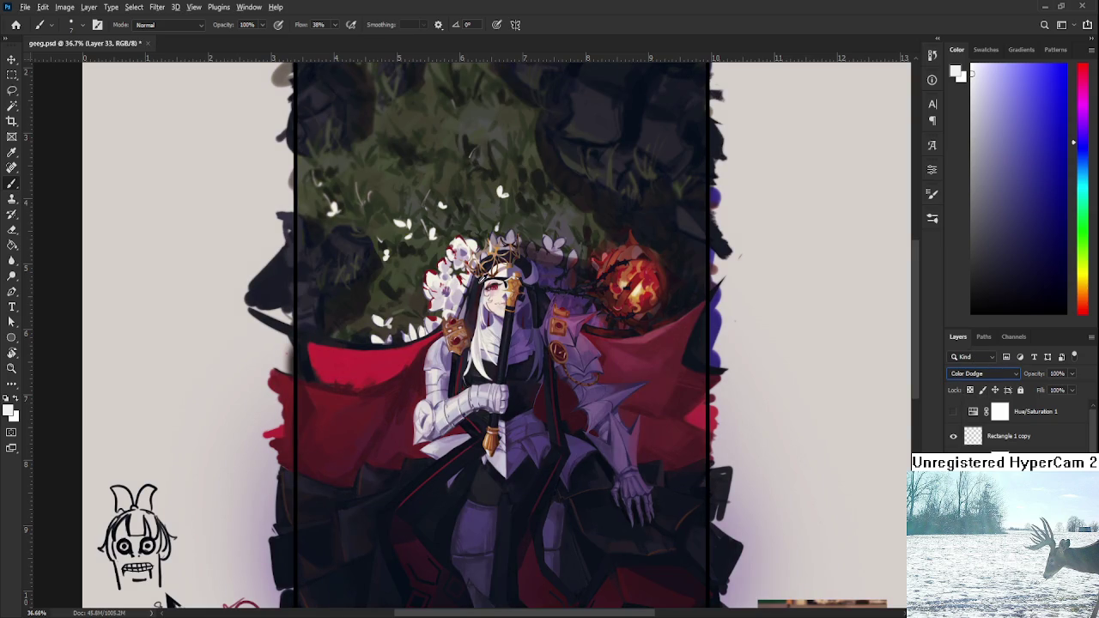
# - Sample several painting colours ending on the cape's red, resizing the brush with ] and [
pyautogui.keyDown('alt'); pyautogui.click(493, 283); pyautogui.keyUp('alt')
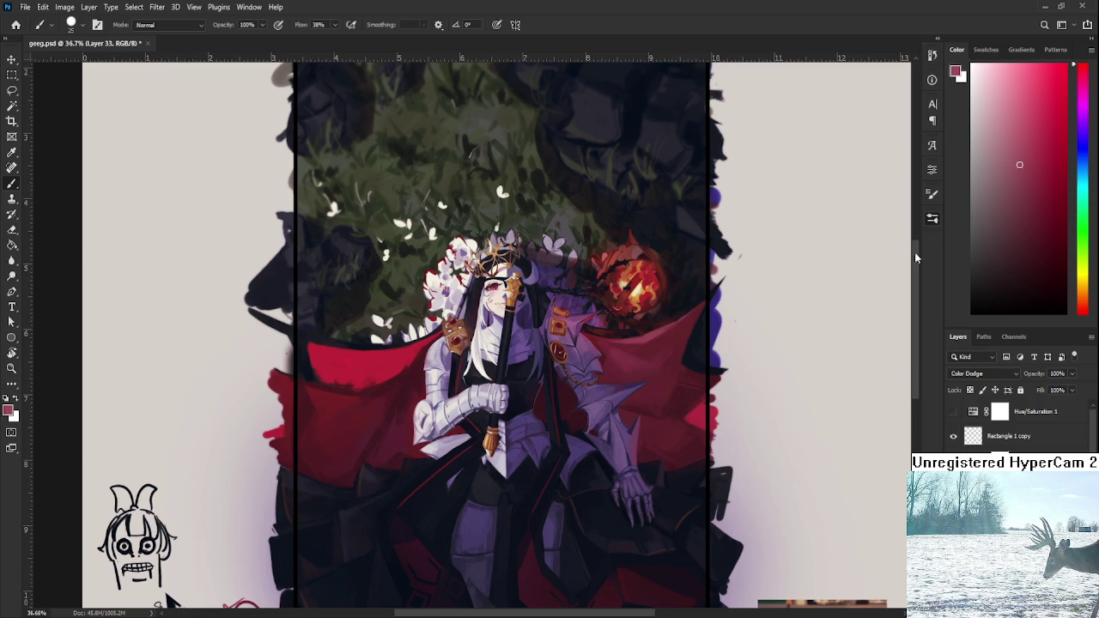
pyautogui.press(']')
pyautogui.keyDown('alt'); pyautogui.click(636, 284); pyautogui.keyUp('alt')
pyautogui.hotkey('ctrl', '-')
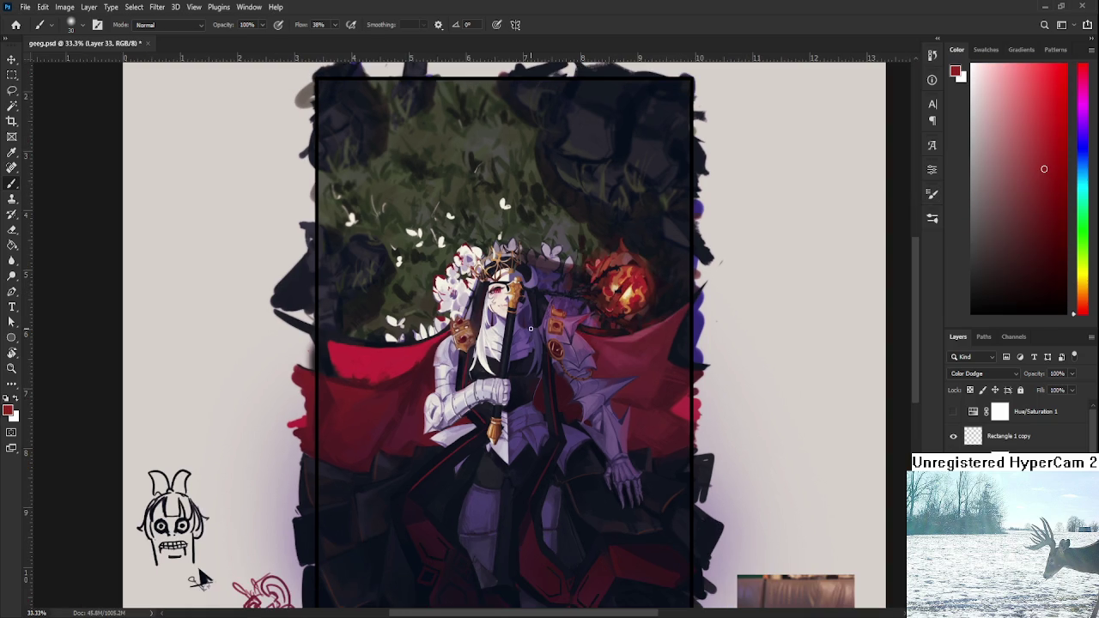
pyautogui.press(']')
pyautogui.press(']')
pyautogui.press(']')
pyautogui.press('[')
pyautogui.press('[')
pyautogui.press('[')
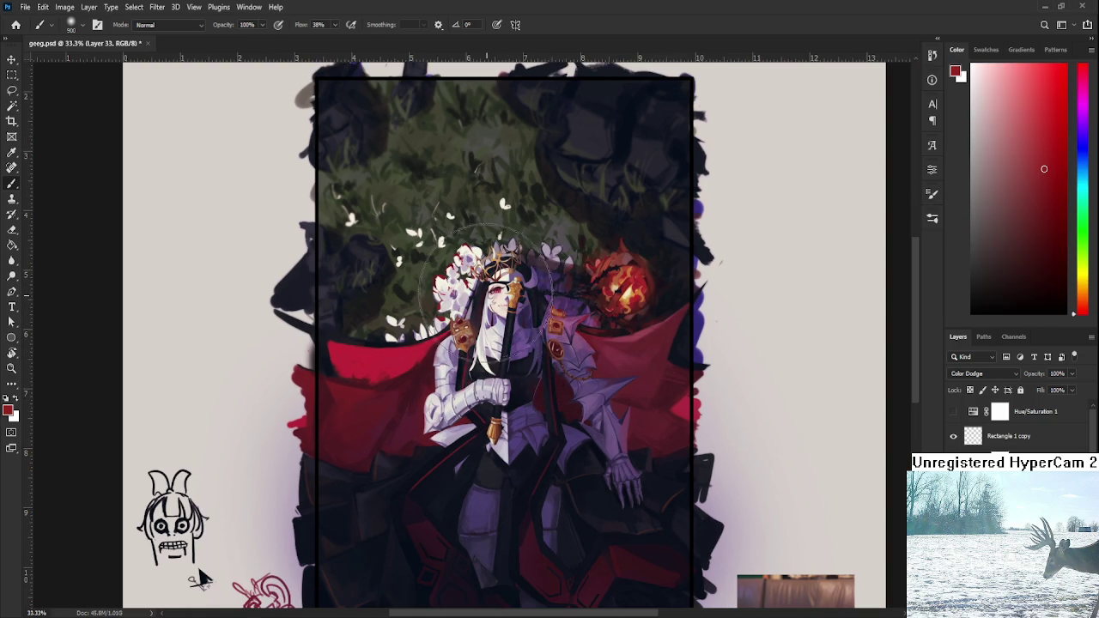
pyautogui.press('[')
pyautogui.press('[')
pyautogui.press('[')
pyautogui.keyDown('alt'); pyautogui.click(522, 301); pyautogui.keyUp('alt')
pyautogui.press(']')
pyautogui.press(']')
pyautogui.press(']')
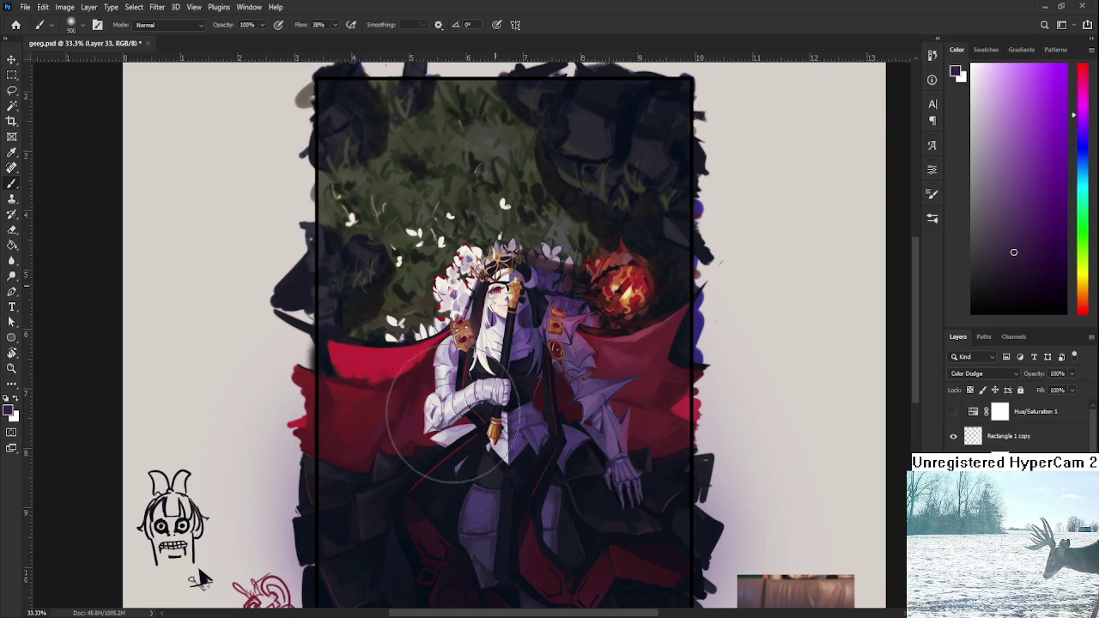
pyautogui.keyDown('alt'); pyautogui.click(499, 287); pyautogui.keyUp('alt')
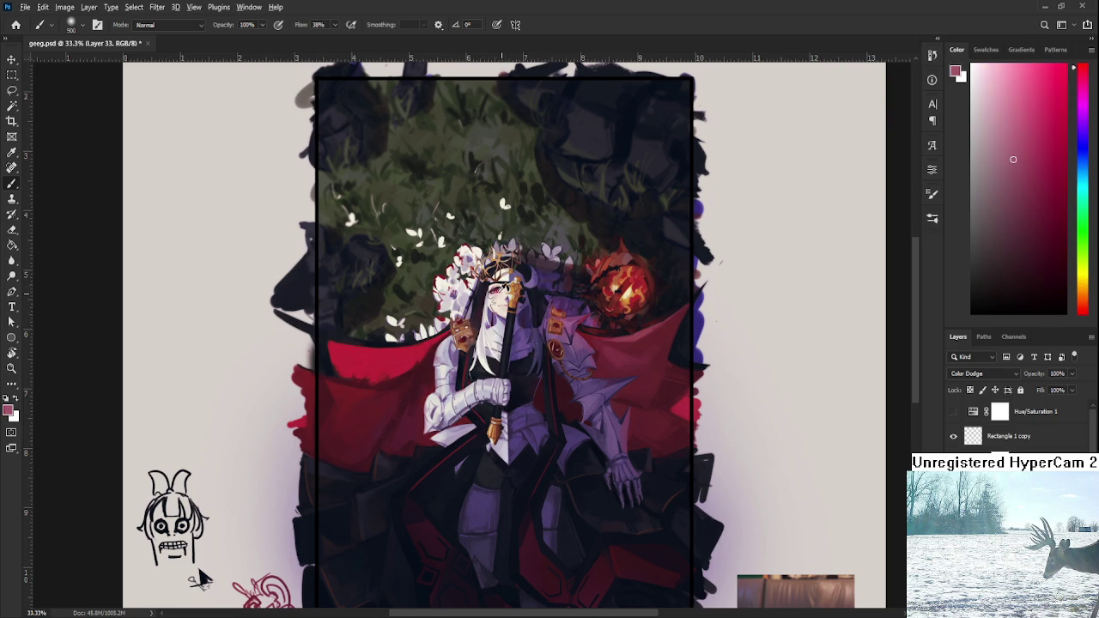
pyautogui.keyDown('alt'); pyautogui.click(593, 304); pyautogui.keyUp('alt')
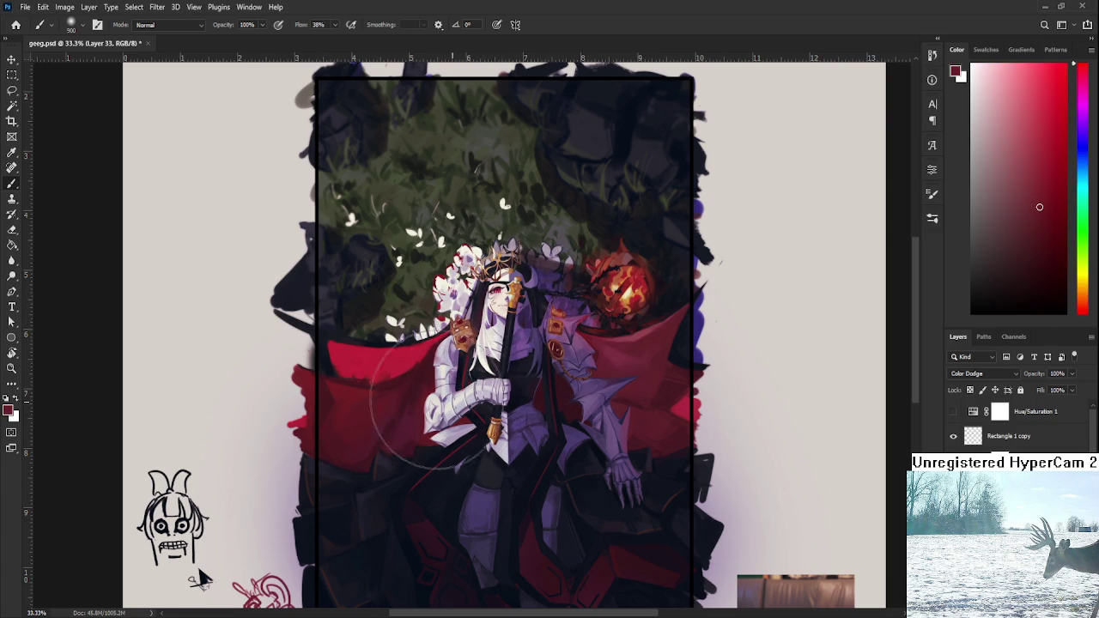
# - Zoom out to the whole document and pick the Rectangular Marquee tool
pyautogui.scroll(-3, 655, 327)
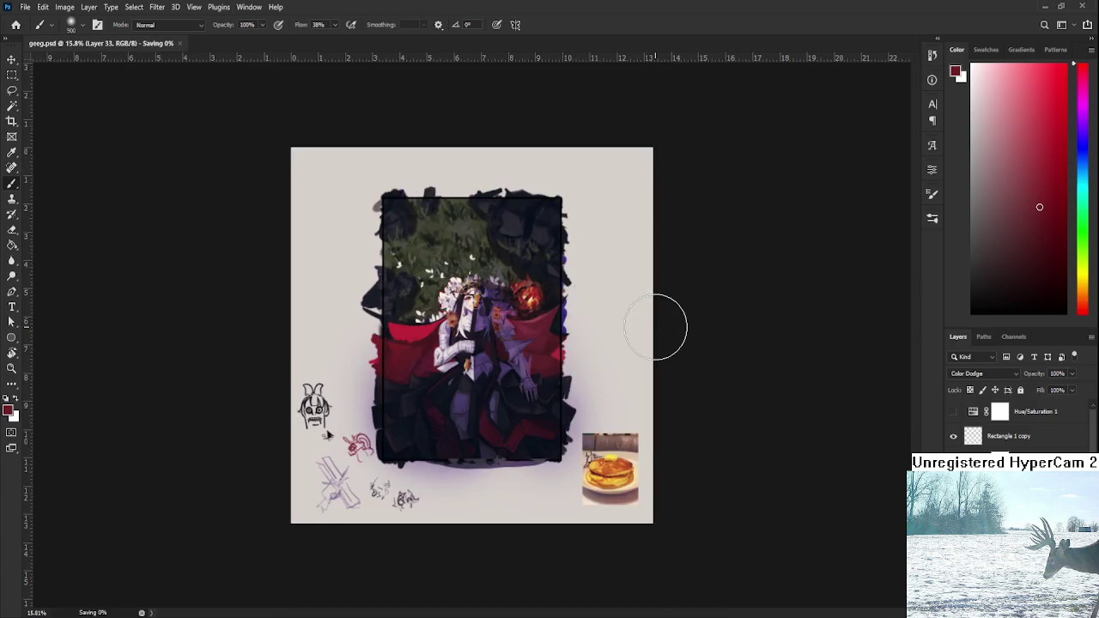
pyautogui.scroll(-3, 655, 328)
pyautogui.scroll(4, 552, 321)
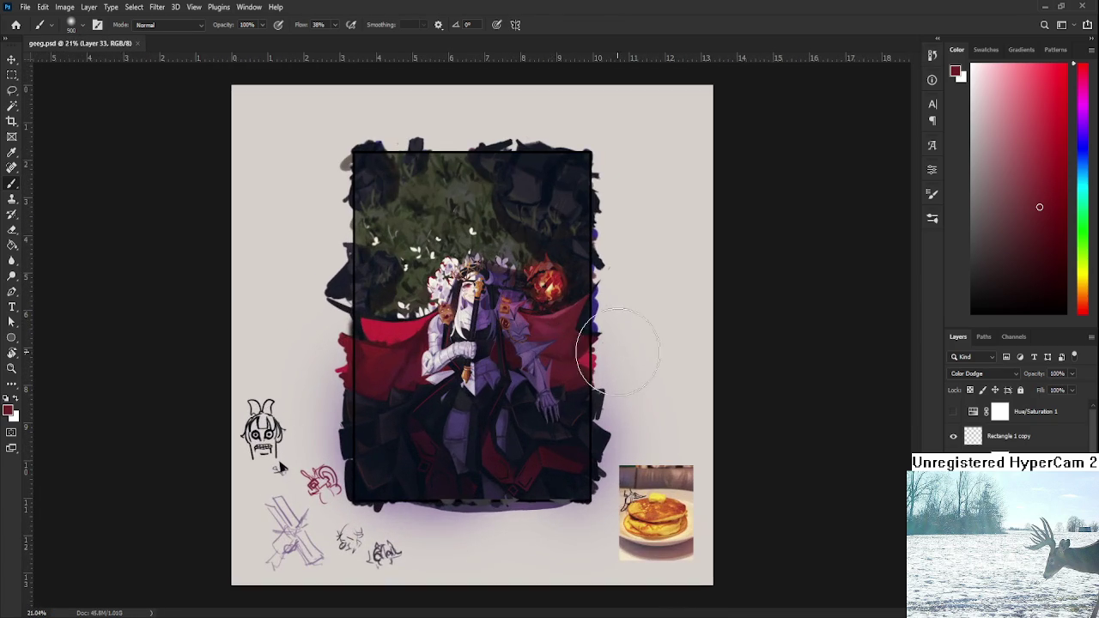
pyautogui.scroll(2, 625, 344)
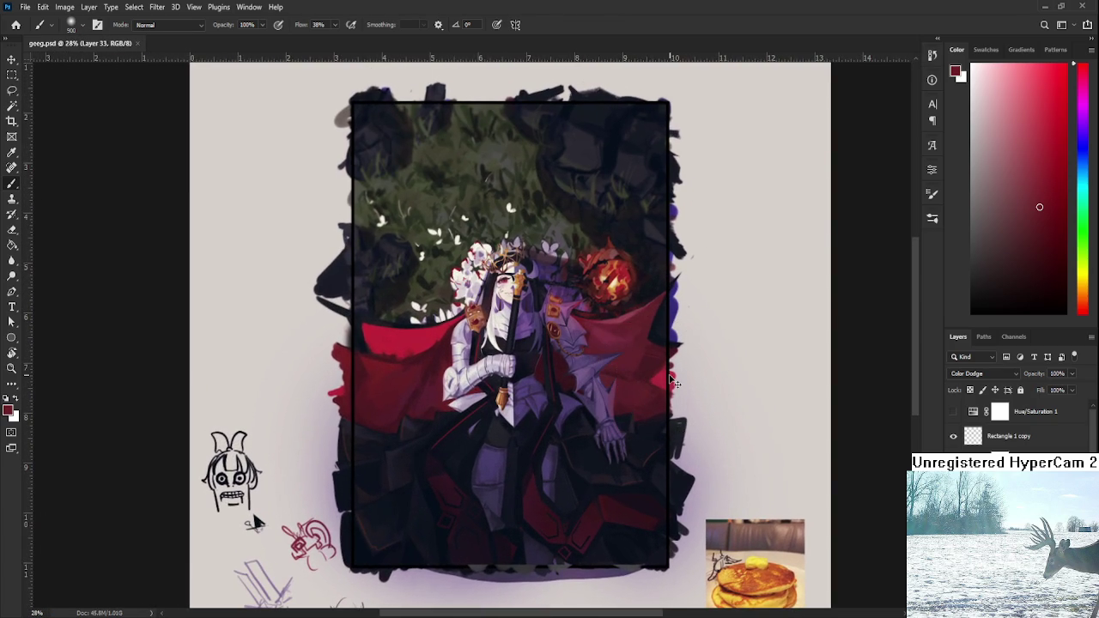
pyautogui.scroll(-1, 648, 373)
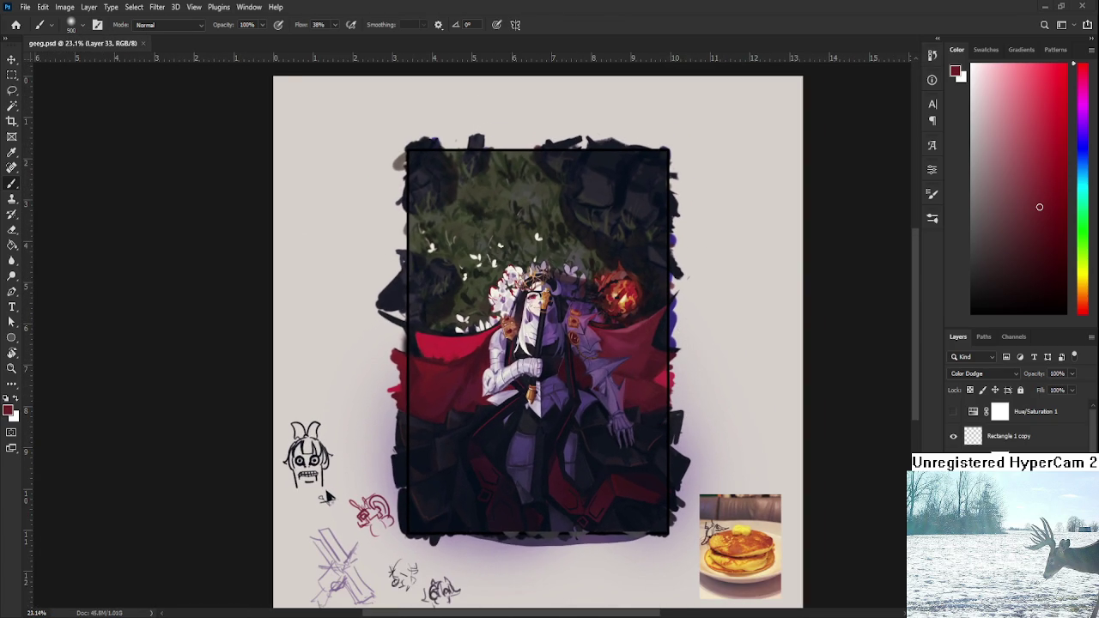
pyautogui.scroll(-1, 327, 497)
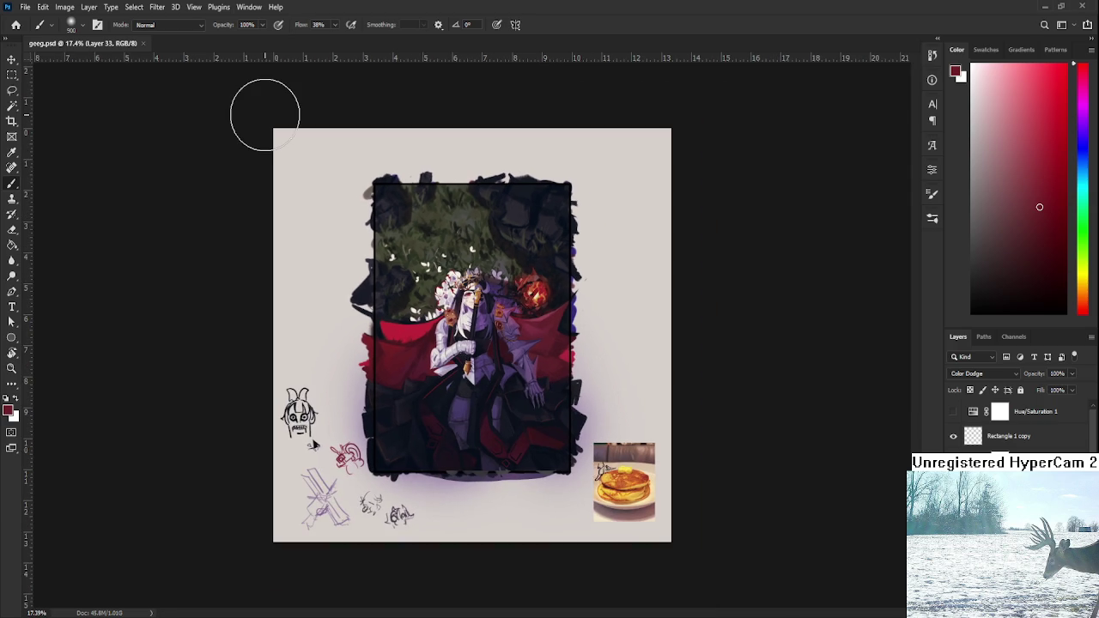
pyautogui.press('m')
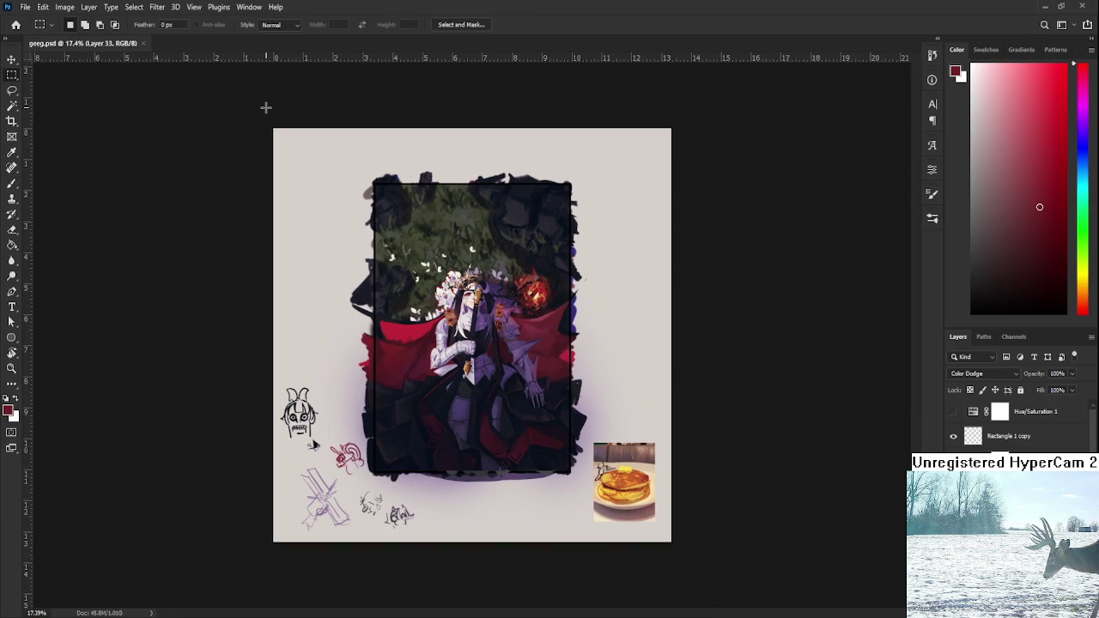
pyautogui.scroll(1, 447, 346)
pyautogui.scroll(1, 453, 350)
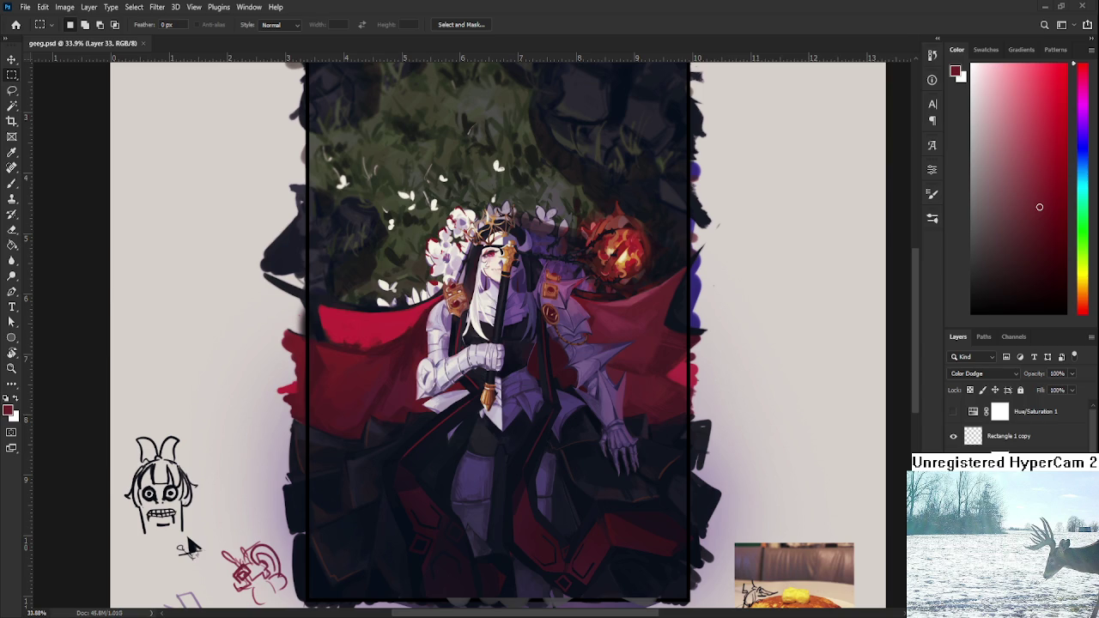
# - Zoom out and rotate the canvas view sideways to check the whole painting
pyautogui.scroll(-1, 187, 545)
pyautogui.scroll(-3, 187, 546)
pyautogui.scroll(-2, 189, 544)
pyautogui.scroll(5, 194, 543)
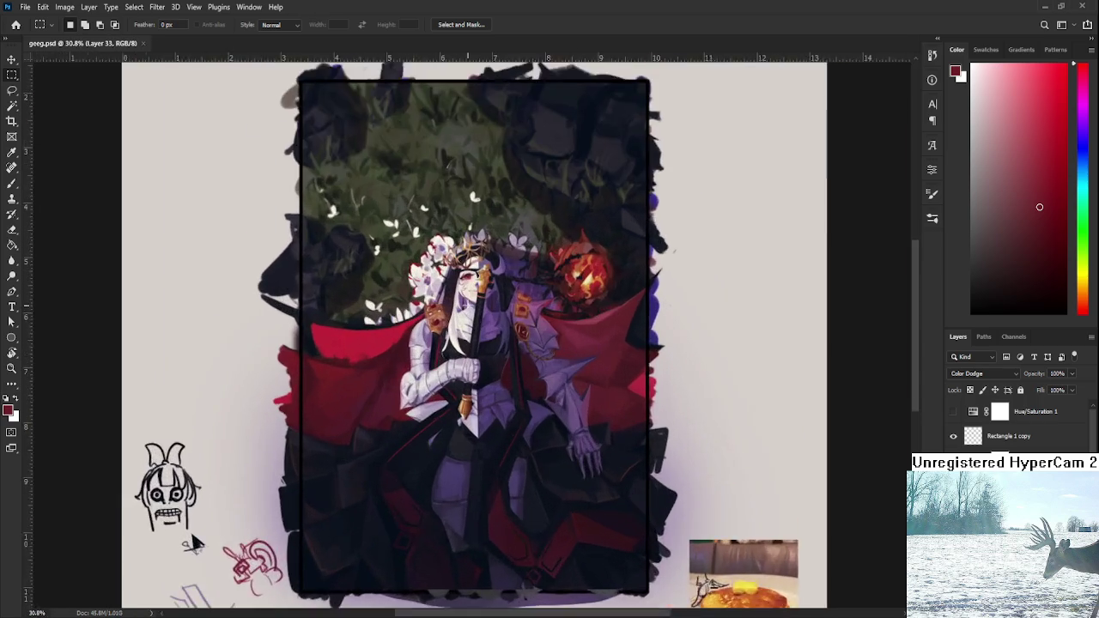
pyautogui.scroll(3, 468, 275)
pyautogui.press('r')
pyautogui.moveTo(455, 420)
pyautogui.mouseDown()
pyautogui.moveTo(566, 357)
pyautogui.moveTo(509, 391)
pyautogui.moveTo(505, 415)
pyautogui.mouseUp()
pyautogui.scroll(-3, 510, 391)
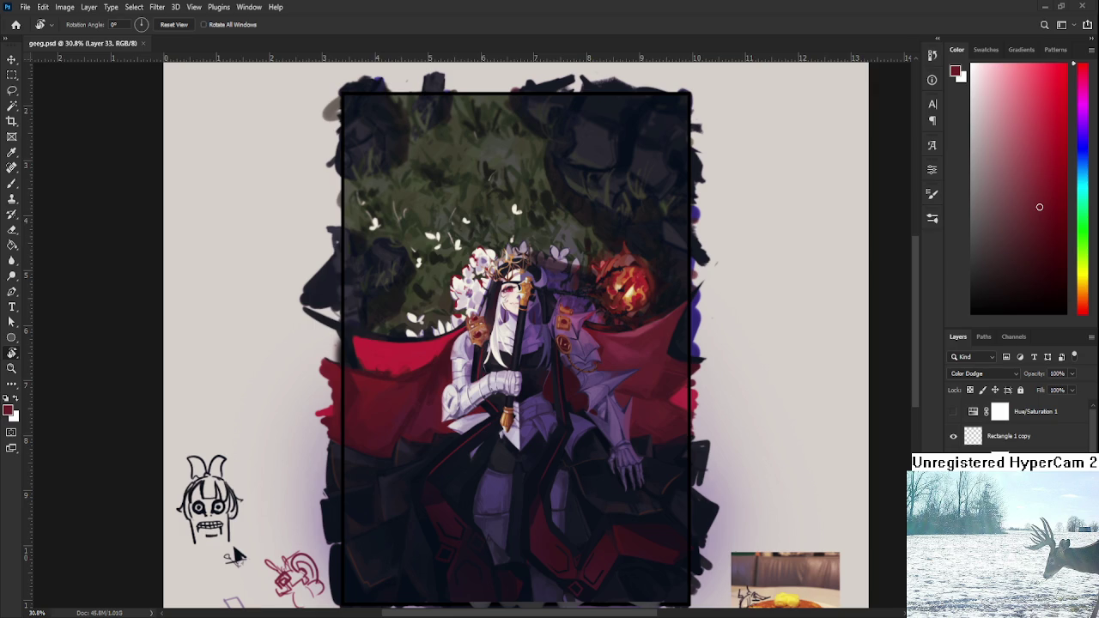
# - Zoom in to about 72% on the grass and white flowers above the queen's crown
pyautogui.scroll(-2, 710, 452)
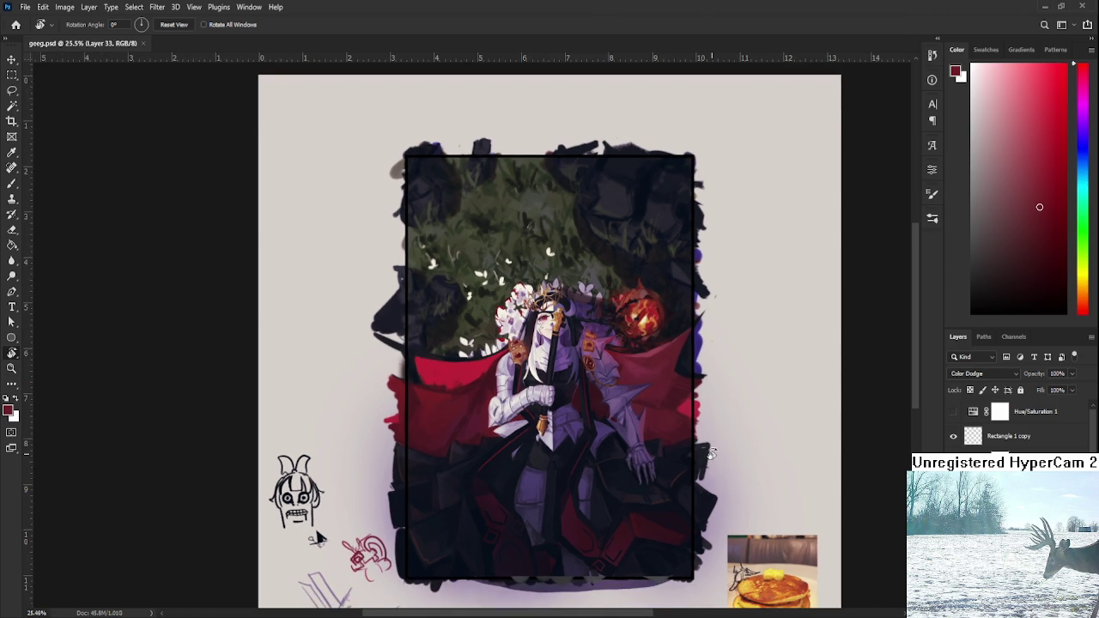
pyautogui.scroll(-1, 709, 453)
pyautogui.scroll(2, 709, 453)
pyautogui.scroll(-3, 710, 452)
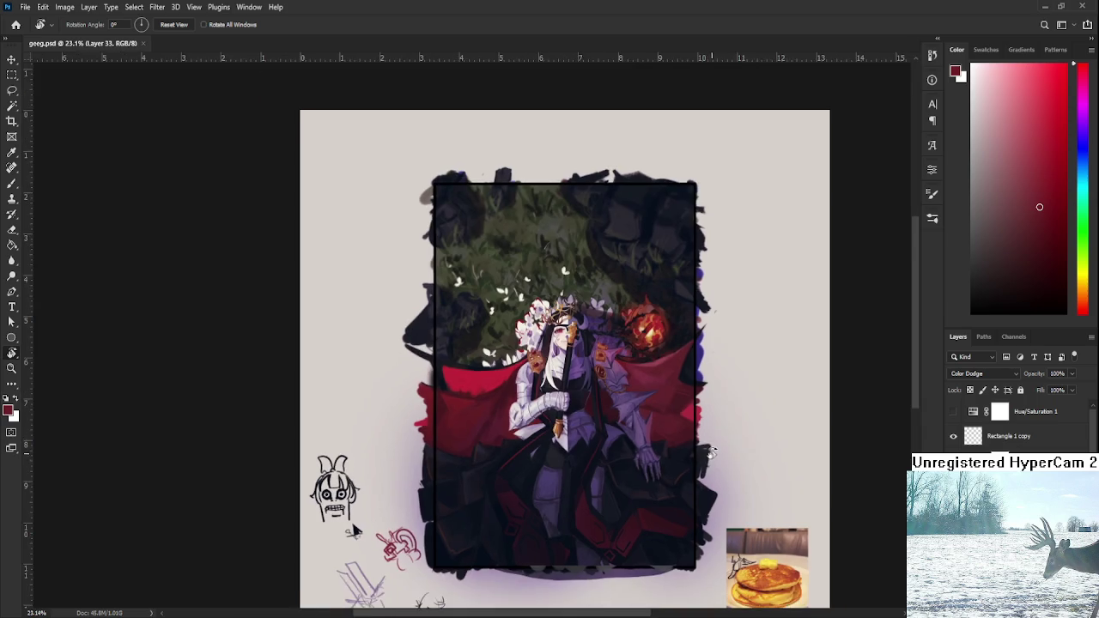
pyautogui.scroll(2, 652, 463)
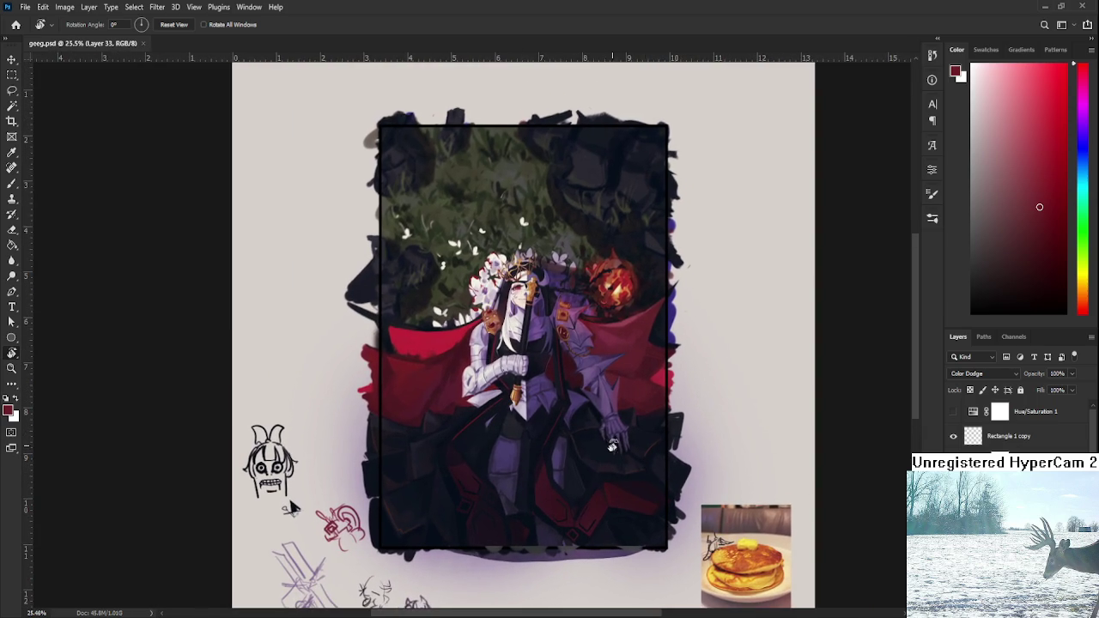
pyautogui.scroll(1, 613, 449)
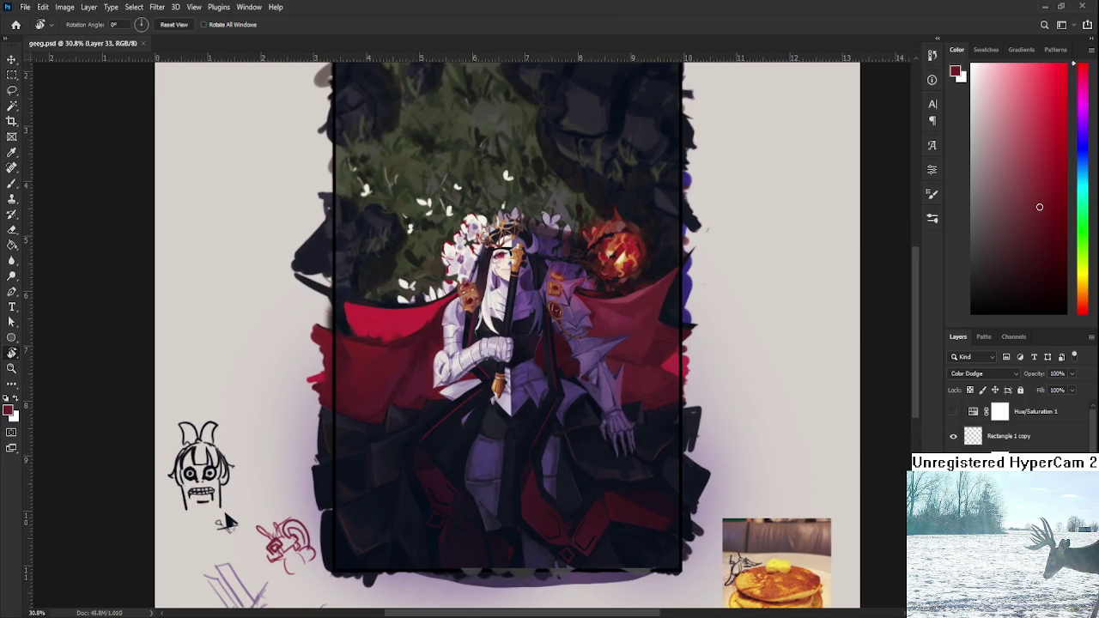
pyautogui.scroll(1, 816, 418)
pyautogui.scroll(1, 790, 410)
pyautogui.scroll(1, 764, 401)
pyautogui.scroll(1, 739, 392)
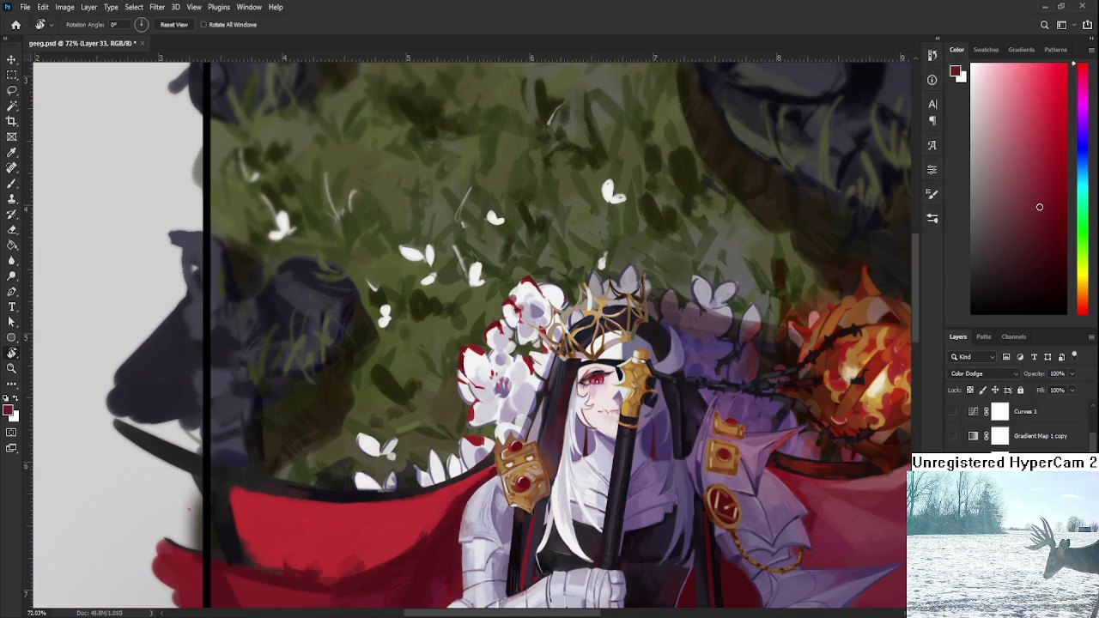
# - Select Layer 30, shrink the brush, and sample the olive green of the grass
pyautogui.scroll(-3, 1018, 425)
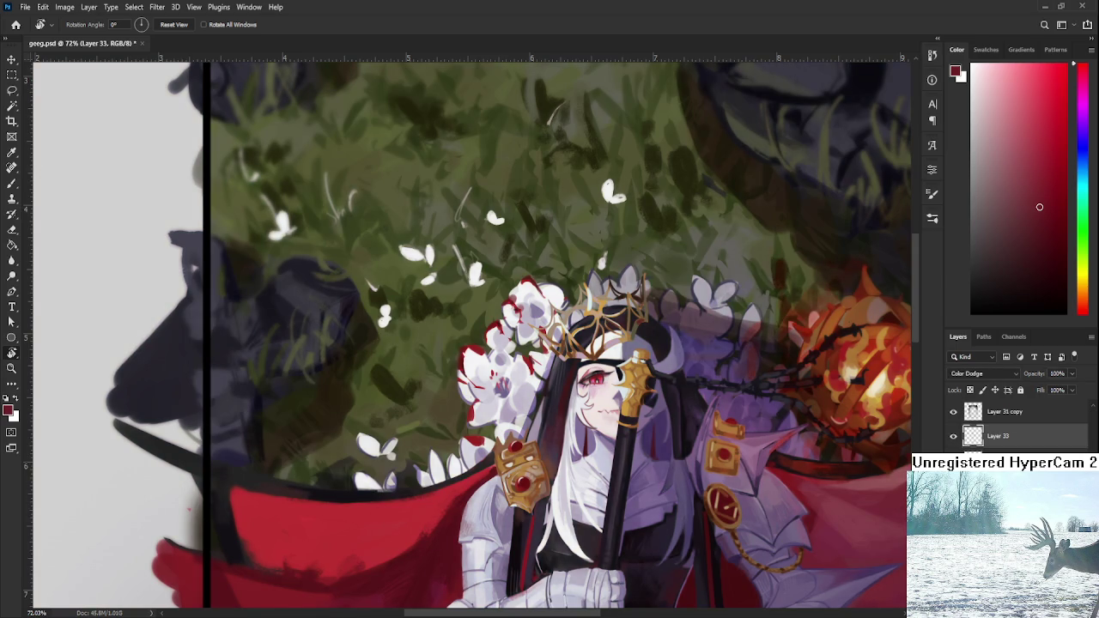
pyautogui.click(1001, 461)
pyautogui.moveTo(469, 336); pyautogui.dragTo(491, 417)
pyautogui.press('b')
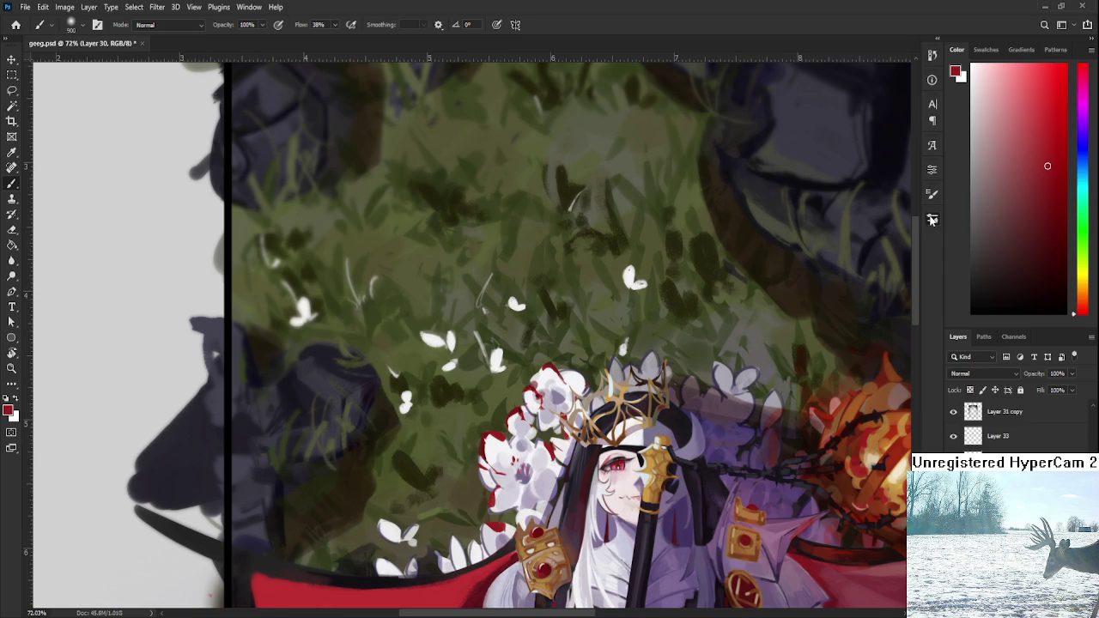
pyautogui.press('[')
pyautogui.press('[')
pyautogui.press('[')
pyautogui.scroll(-2, 454, 374)
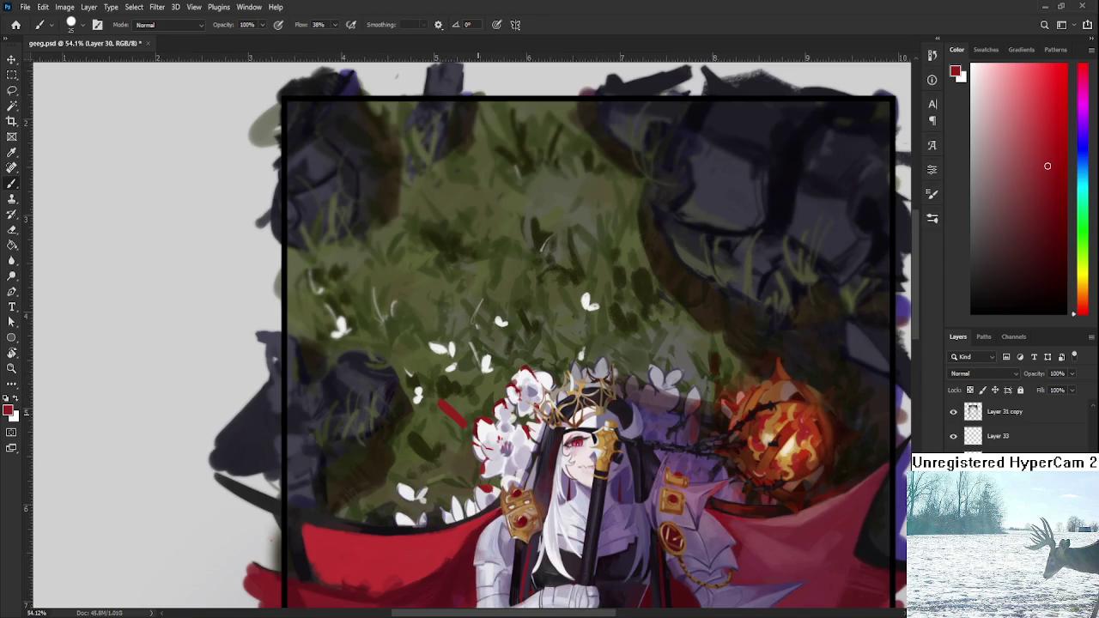
pyautogui.keyDown('alt'); pyautogui.click(462, 405); pyautogui.keyUp('alt')
# - Sample a red and paint a small red petal left of the white flowers
pyautogui.press('e')
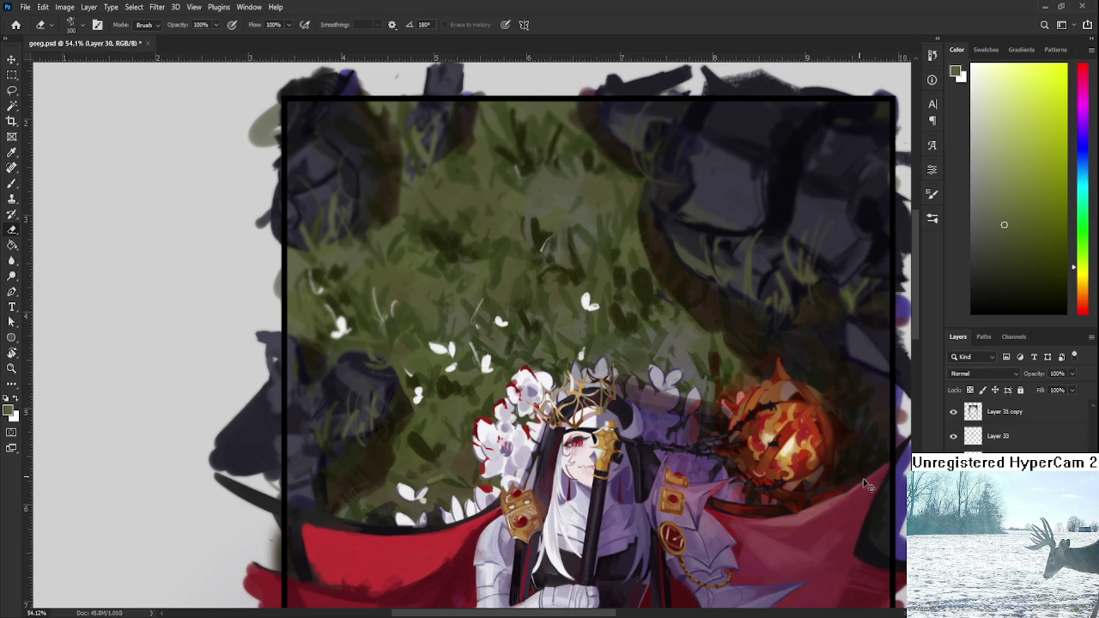
pyautogui.press('b')
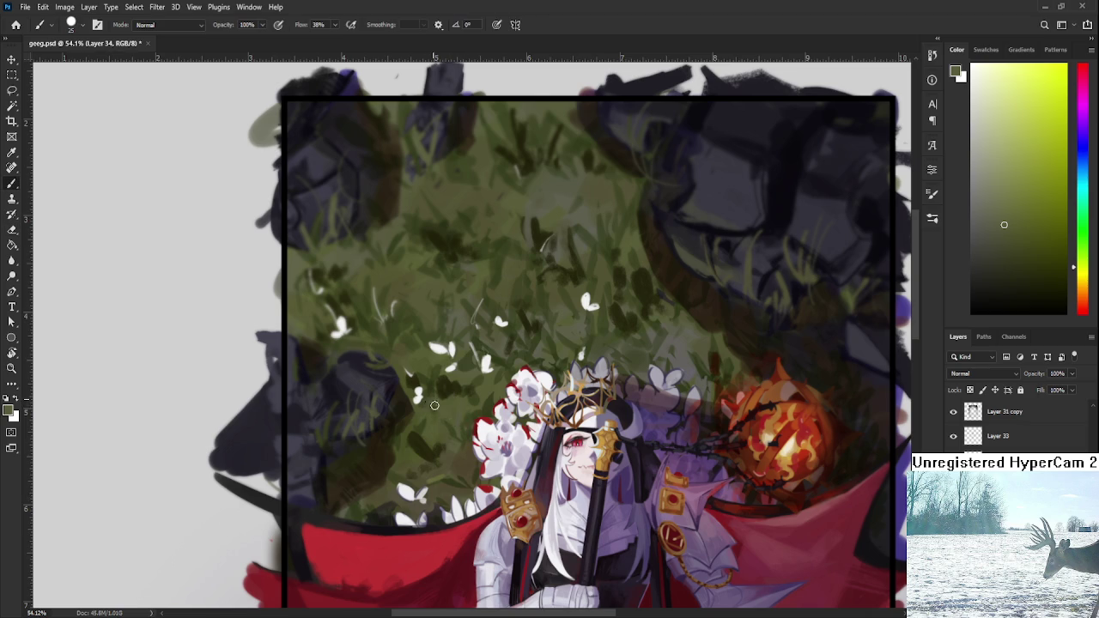
pyautogui.keyDown('alt'); pyautogui.click(479, 418); pyautogui.keyUp('alt')
pyautogui.moveTo(464, 394); pyautogui.dragTo(461, 425)
pyautogui.press('e')
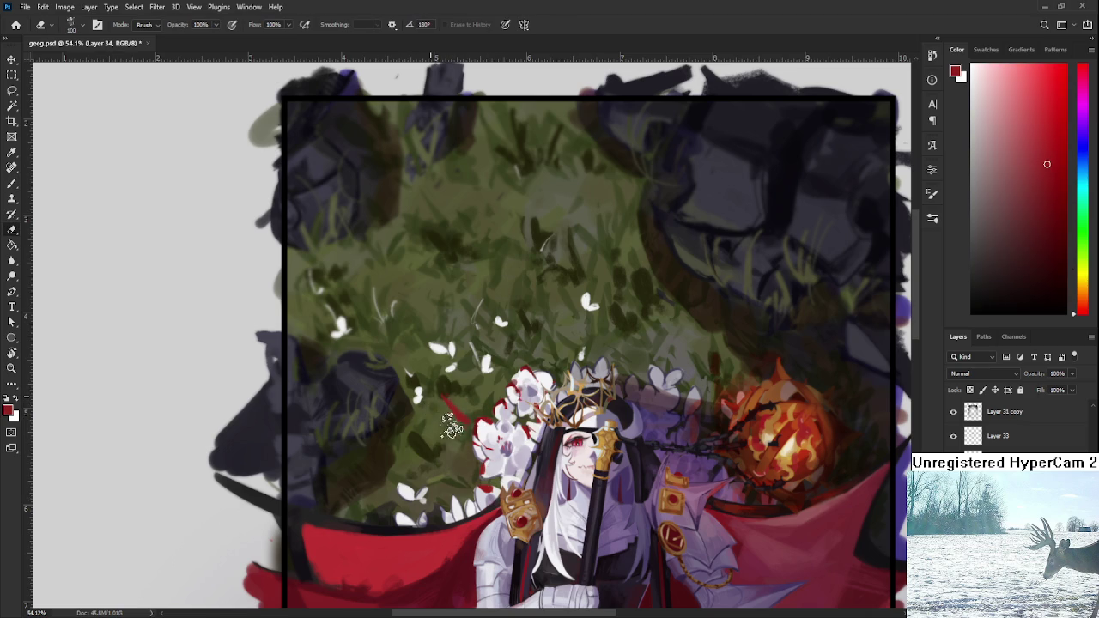
pyautogui.press('b')
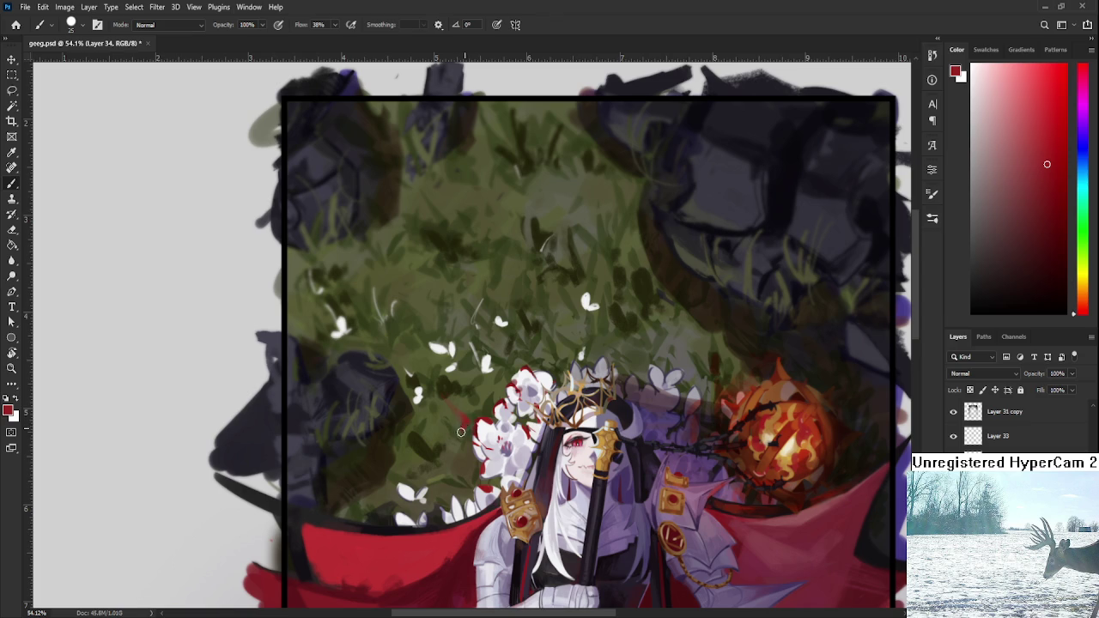
pyautogui.press('e')
pyautogui.press('b')
# - Sample darker and brighter reds from the canvas while refining the petal with brush and eraser
pyautogui.keyDown('alt'); pyautogui.click(499, 402); pyautogui.keyUp('alt')
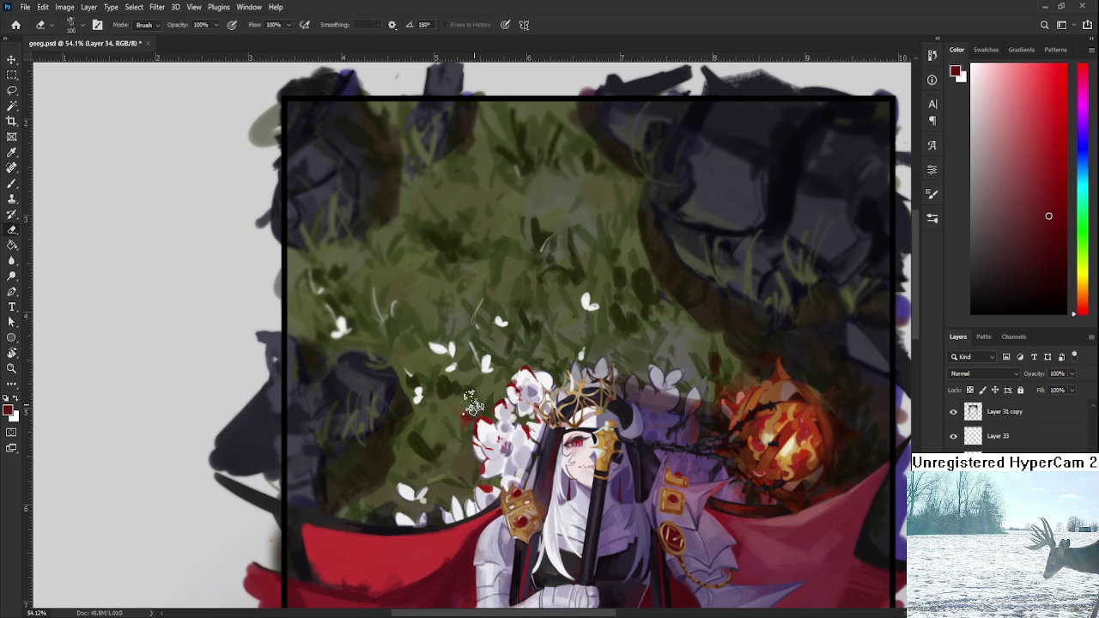
pyautogui.keyDown('alt'); pyautogui.click(468, 415); pyautogui.keyUp('alt')
pyautogui.press('e')
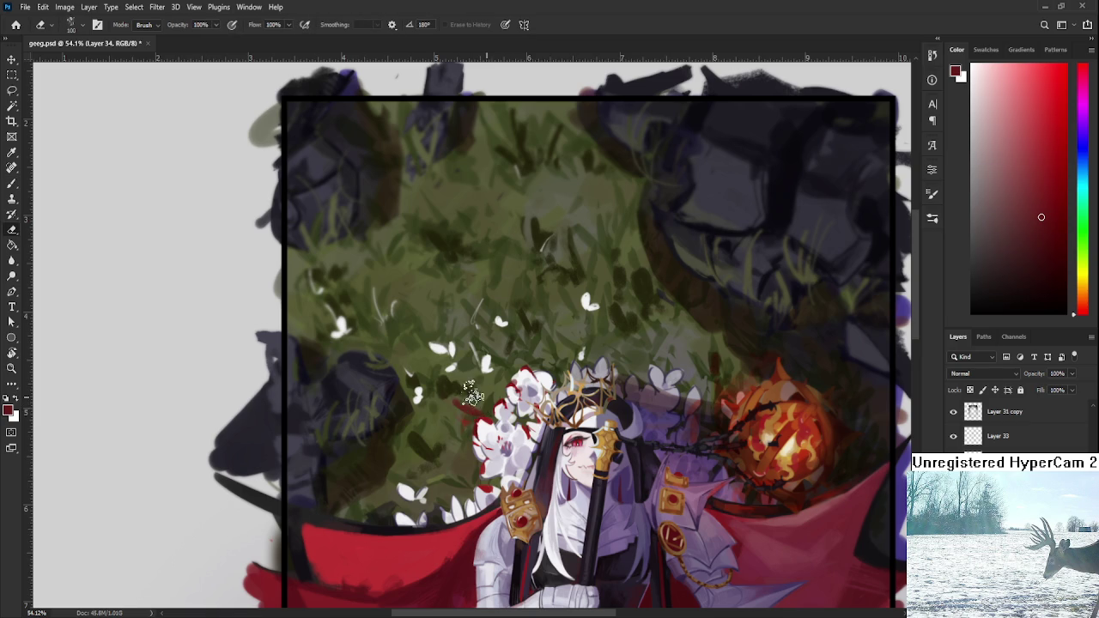
pyautogui.press('b')
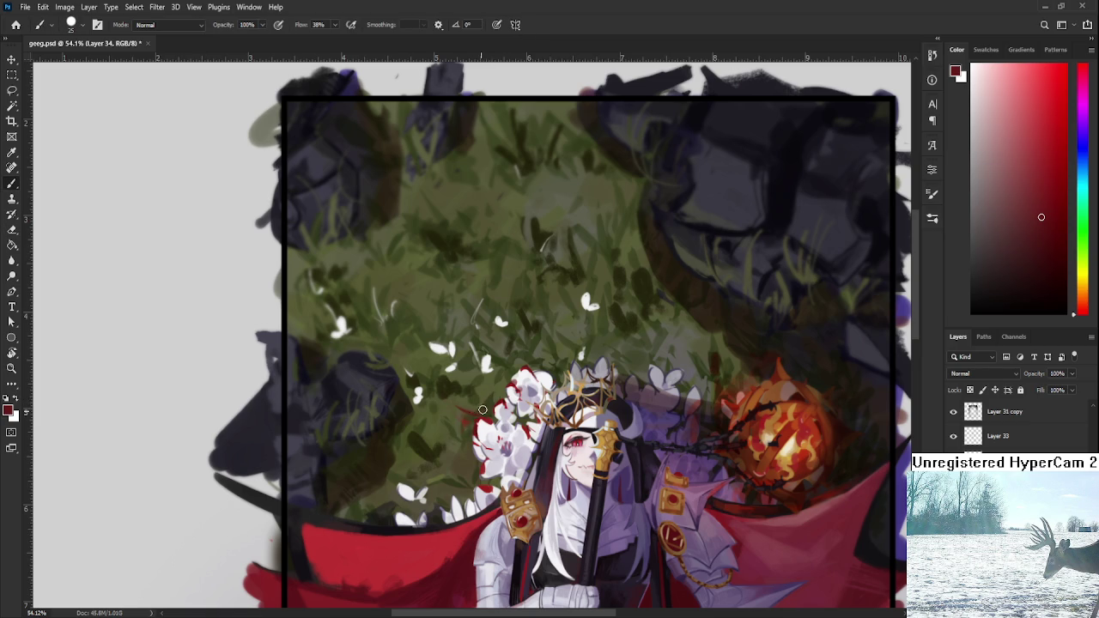
pyautogui.press('b')
pyautogui.keyDown('alt'); pyautogui.click(507, 399); pyautogui.keyUp('alt')
pyautogui.press('e')
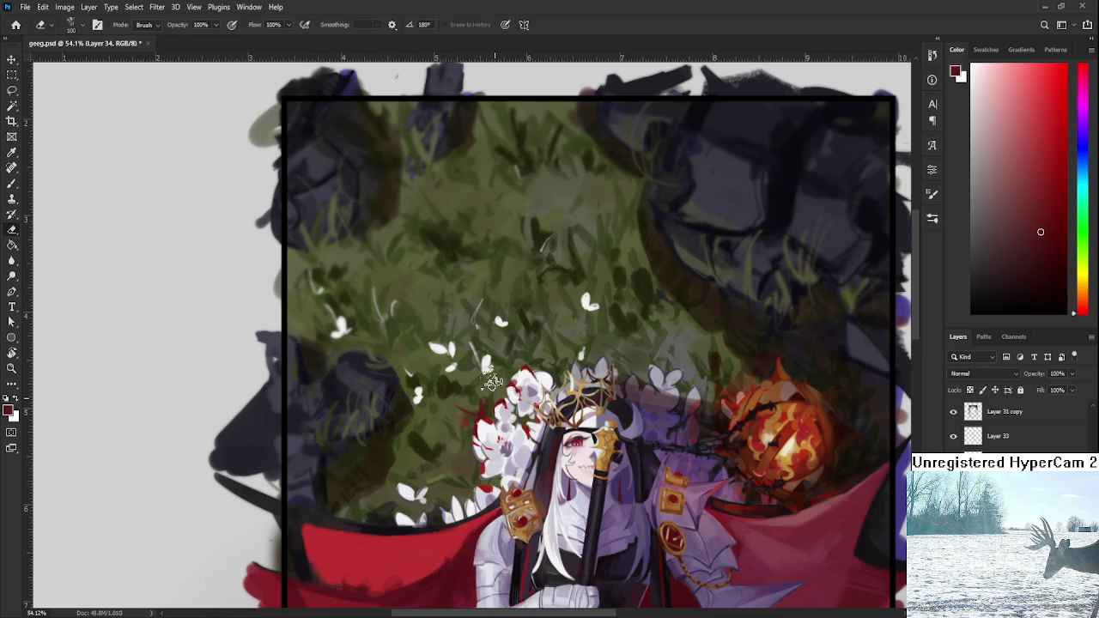
pyautogui.press('b')
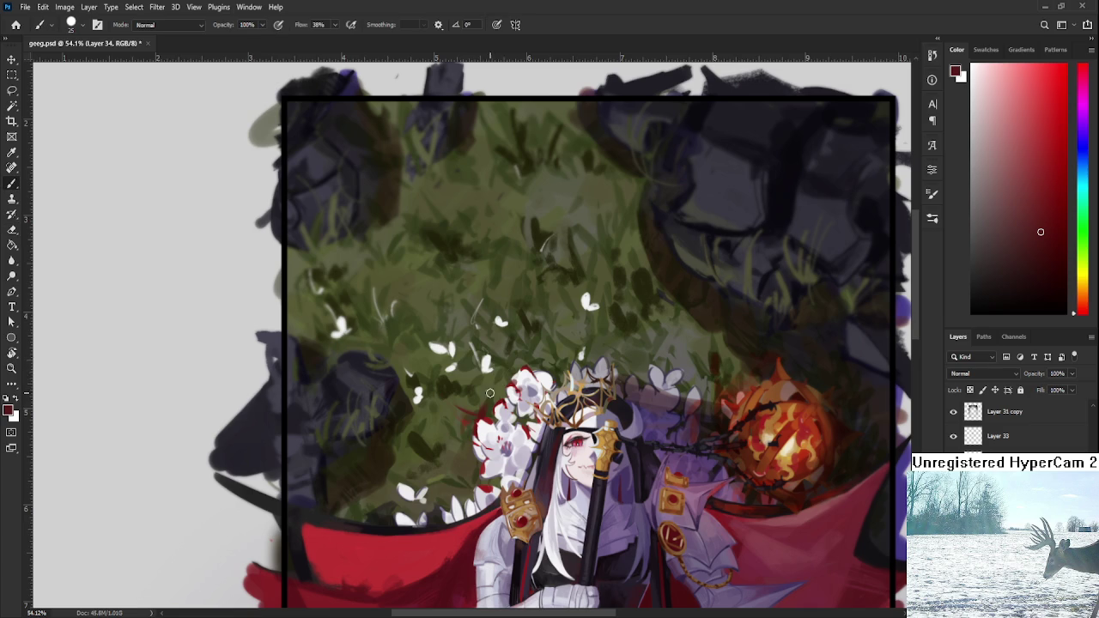
pyautogui.press('e')
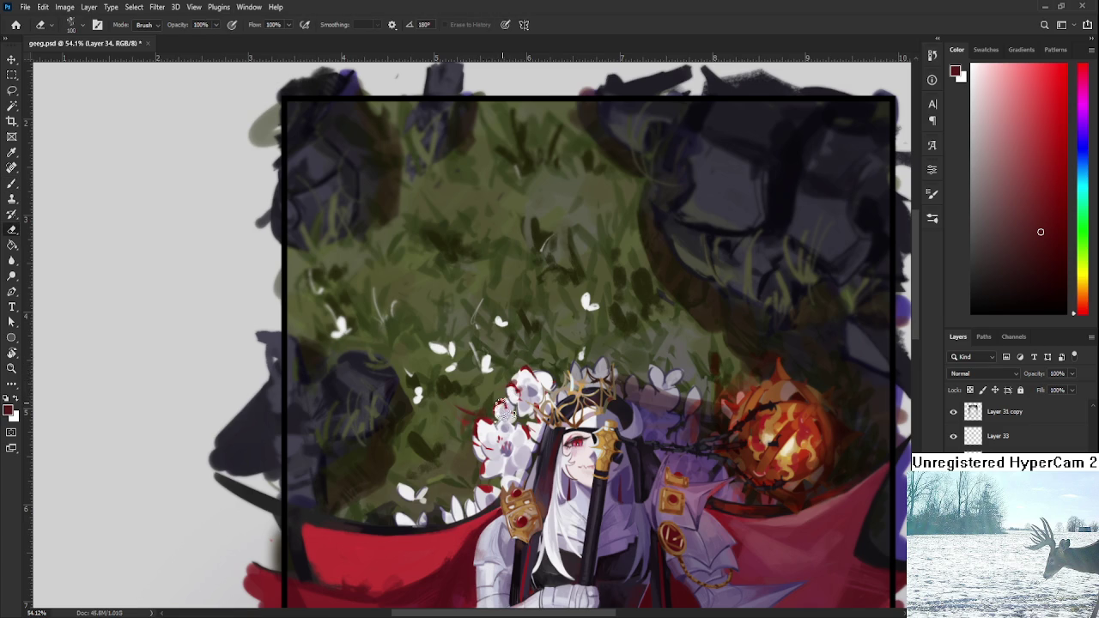
pyautogui.press('b')
pyautogui.keyDown('alt'); pyautogui.click(478, 421); pyautogui.keyUp('alt')
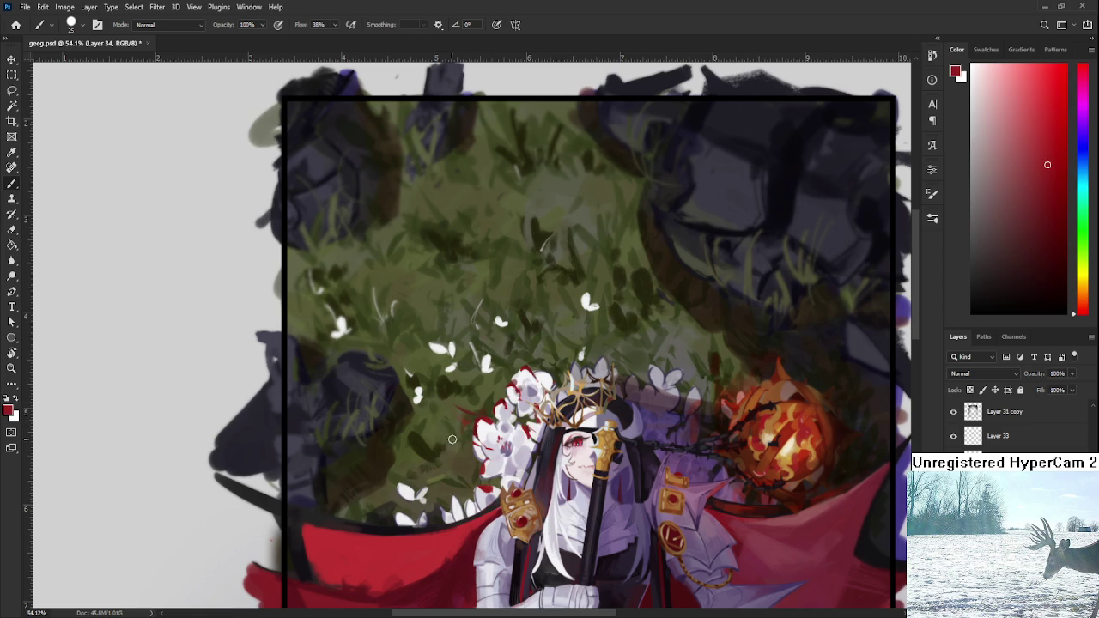
pyautogui.press('e')
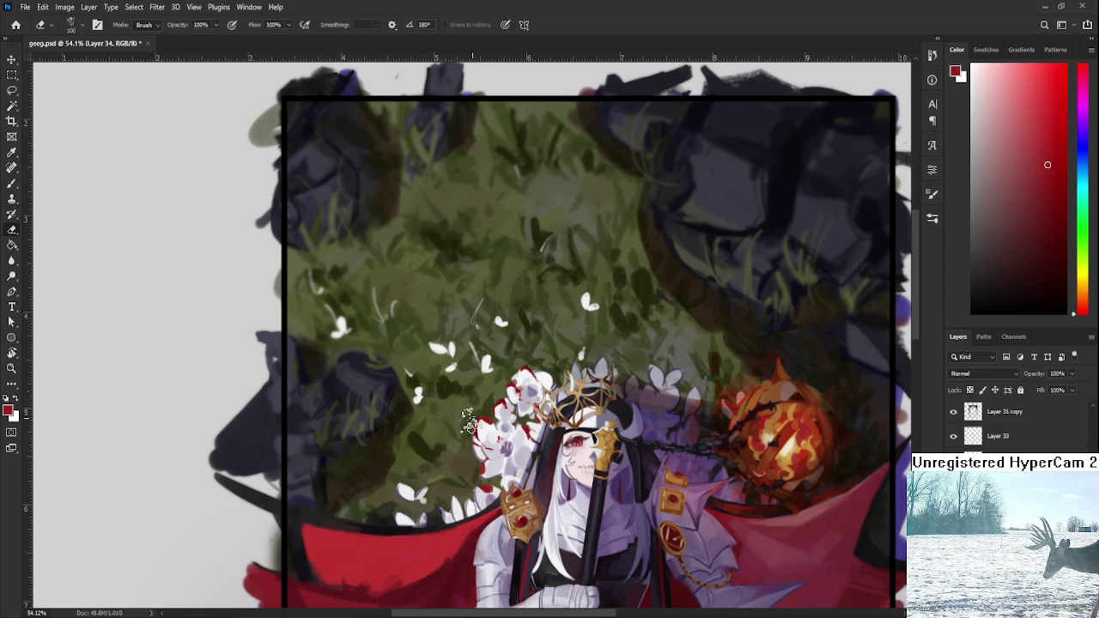
# - Rotate the view about 30° counterclockwise and erase the red blob down to a thin petal
pyautogui.scroll(-1, 558, 363)
pyautogui.press('r')
pyautogui.moveTo(601, 300)
pyautogui.mouseDown()
pyautogui.moveTo(427, 298)
pyautogui.moveTo(440, 337)
pyautogui.mouseUp()
pyautogui.press('b')
pyautogui.press('e')
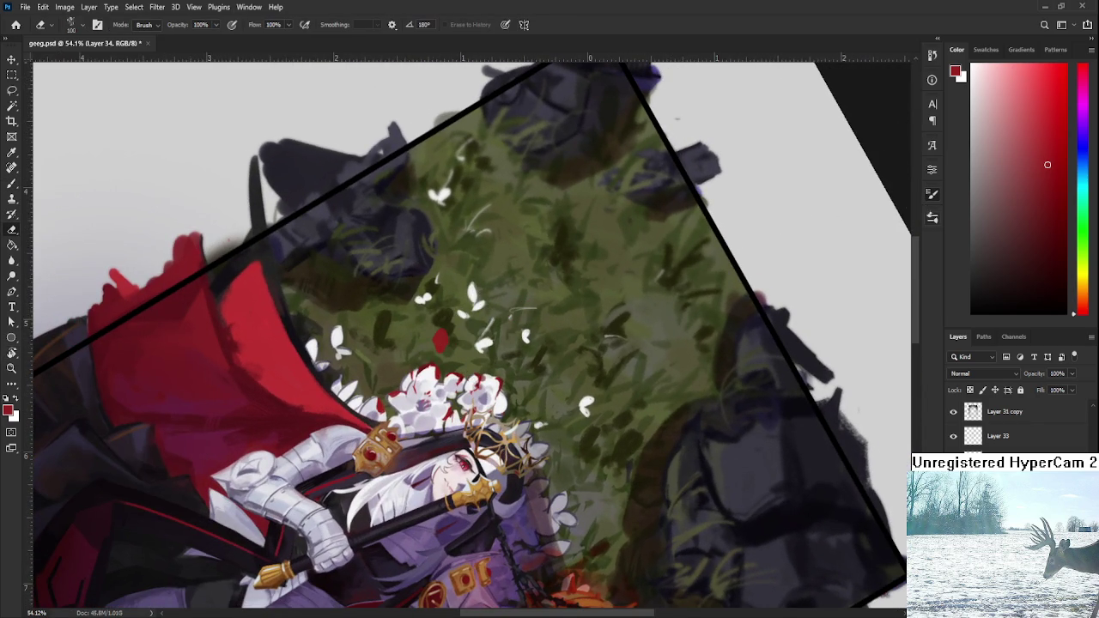
pyautogui.press('.')
pyautogui.press('.')
pyautogui.moveTo(431, 342); pyautogui.dragTo(440, 335)
pyautogui.press('b')
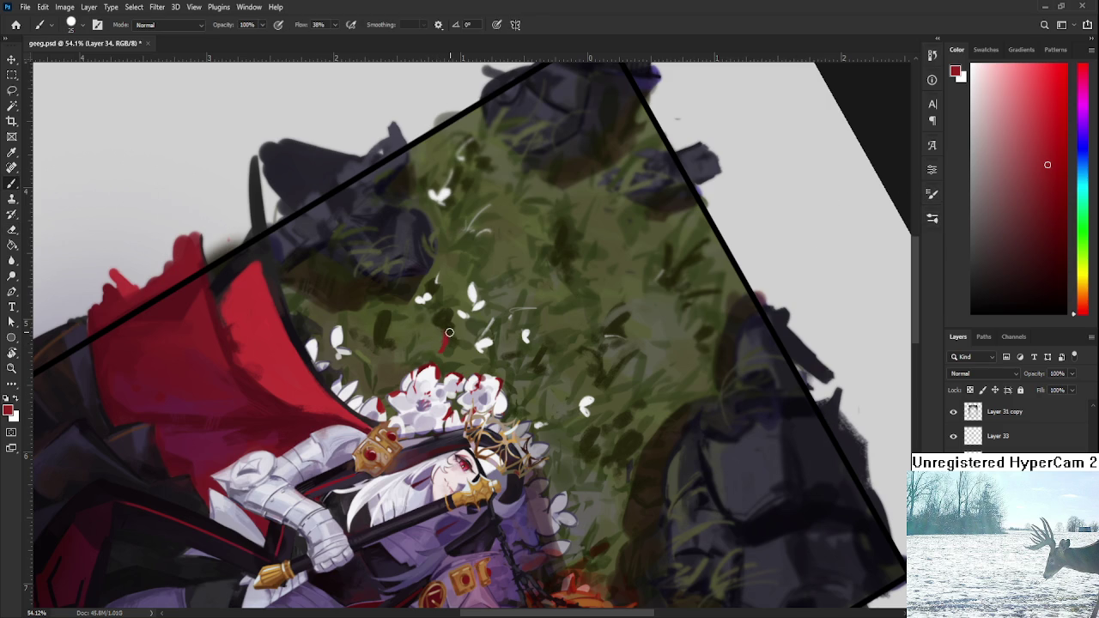
pyautogui.press('e')
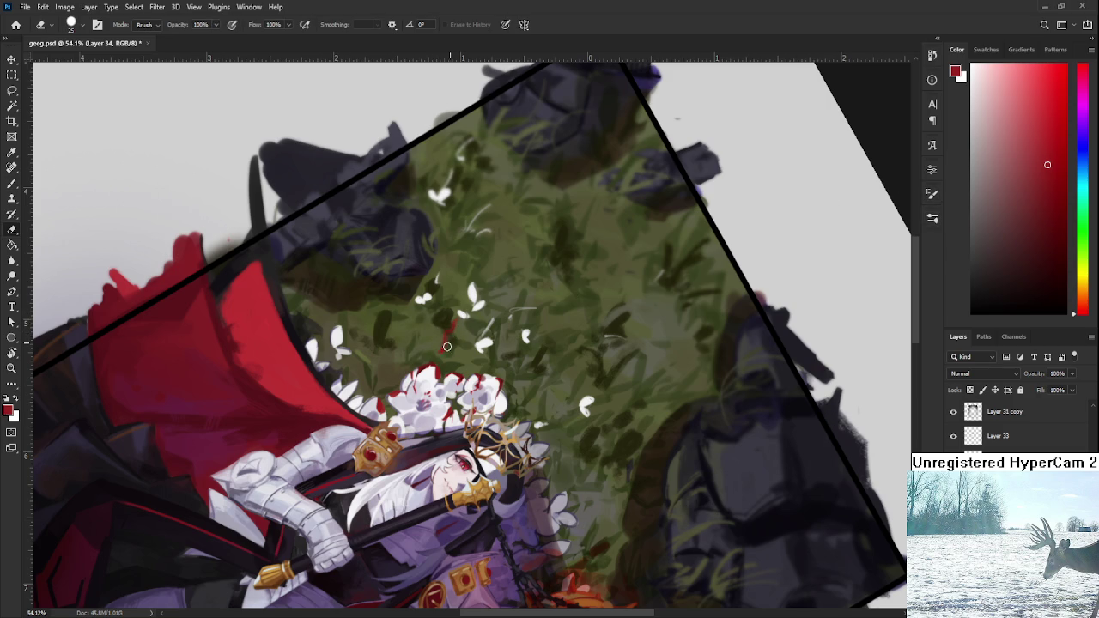
# - Paint a dark red petal onto the foliage at a new angle, then straighten the view and zoom out
pyautogui.press('r')
pyautogui.moveTo(443, 354); pyautogui.dragTo(514, 347)
pyautogui.press('r')
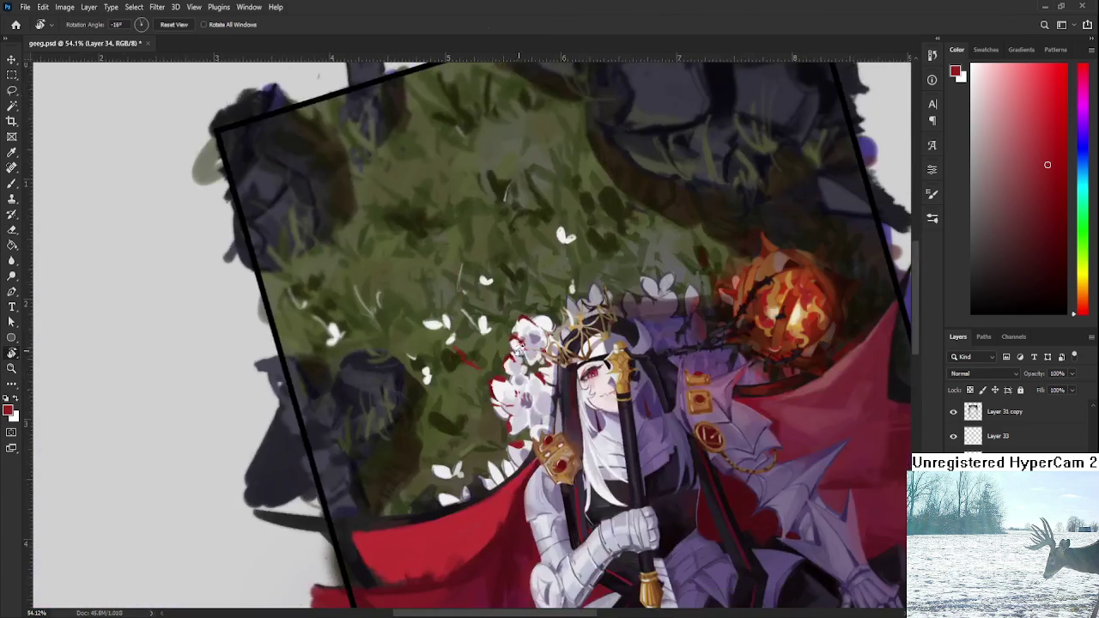
pyautogui.press('b')
pyautogui.keyDown('alt'); pyautogui.click(492, 395); pyautogui.keyUp('alt')
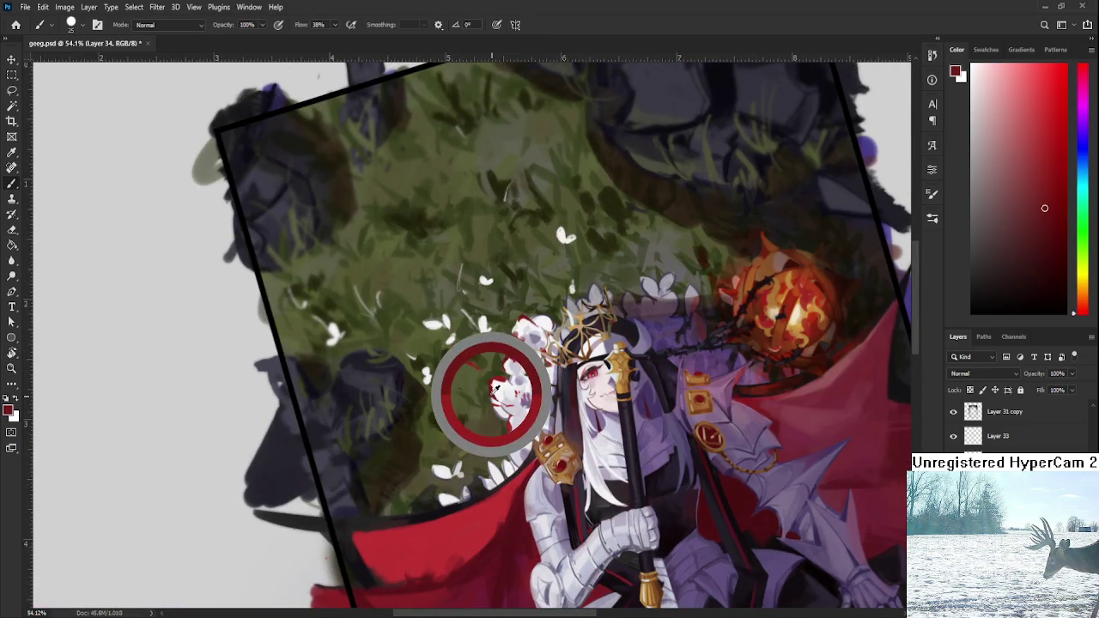
pyautogui.moveTo(462, 364)
pyautogui.mouseDown()
pyautogui.moveTo(472, 383)
pyautogui.moveTo(457, 363)
pyautogui.moveTo(468, 354)
pyautogui.moveTo(455, 358)
pyautogui.moveTo(468, 352)
pyautogui.moveTo(483, 383)
pyautogui.moveTo(460, 368)
pyautogui.moveTo(480, 378)
pyautogui.moveTo(498, 352)
pyautogui.mouseUp()
pyautogui.press('e')
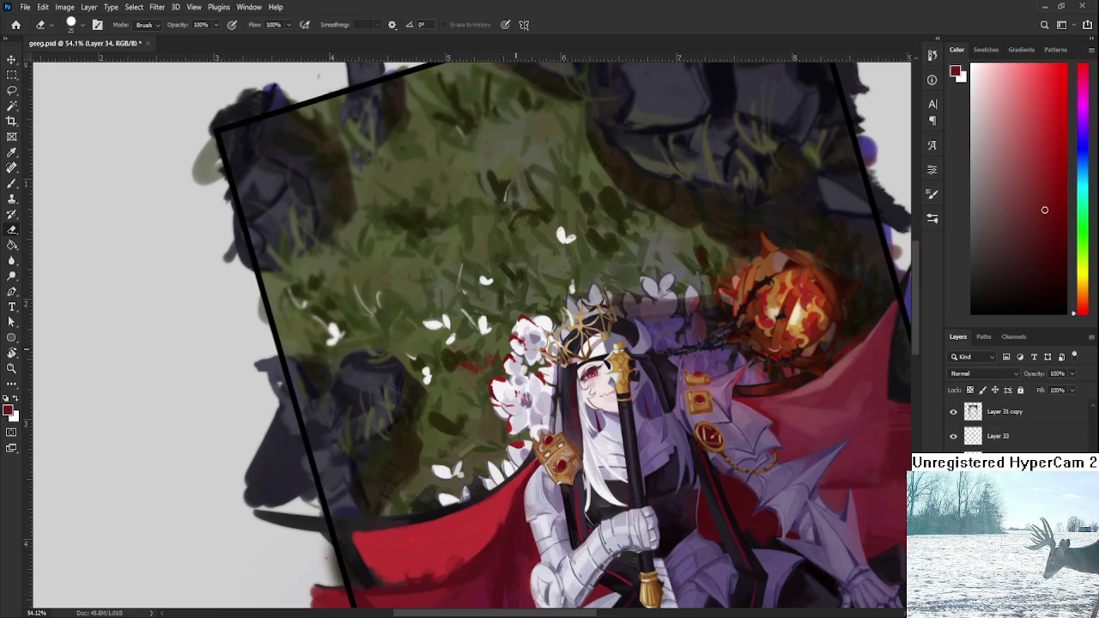
pyautogui.scroll(-3, 515, 347)
pyautogui.press('r')
pyautogui.press('Escape')
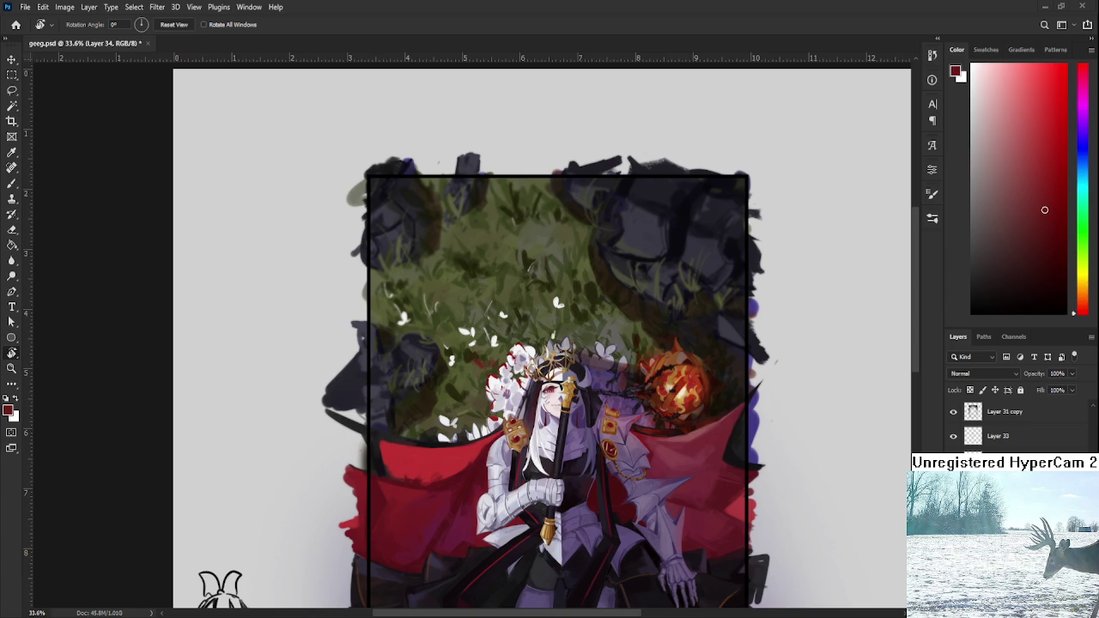
# - Alternate between Brush and Eraser to shape the petal dabs in the grass left of the crown
pyautogui.press('b')
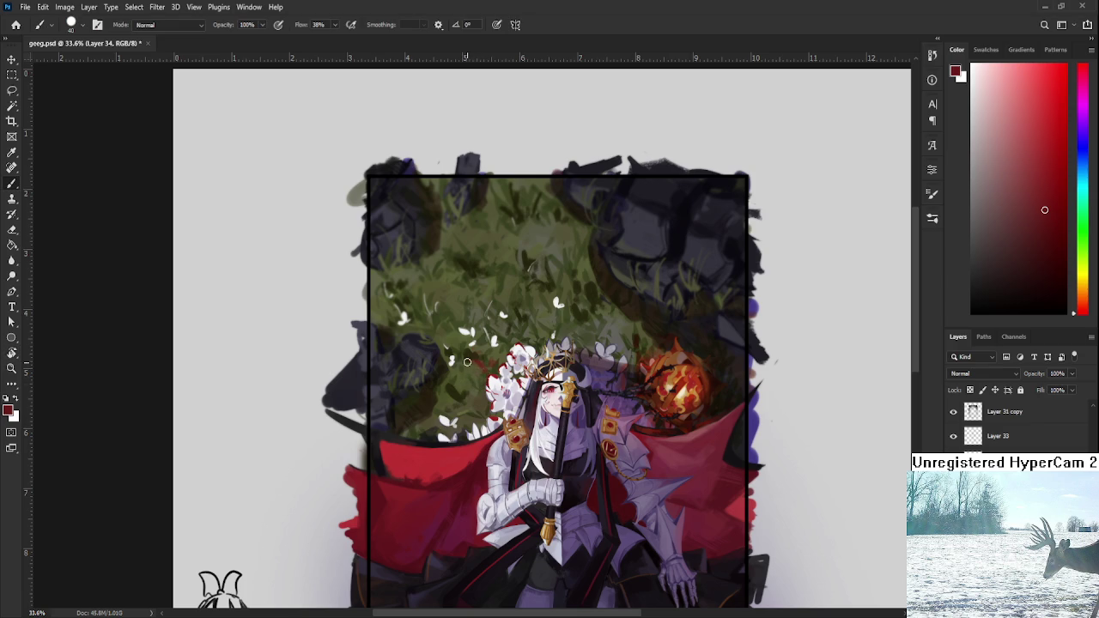
pyautogui.press('e')
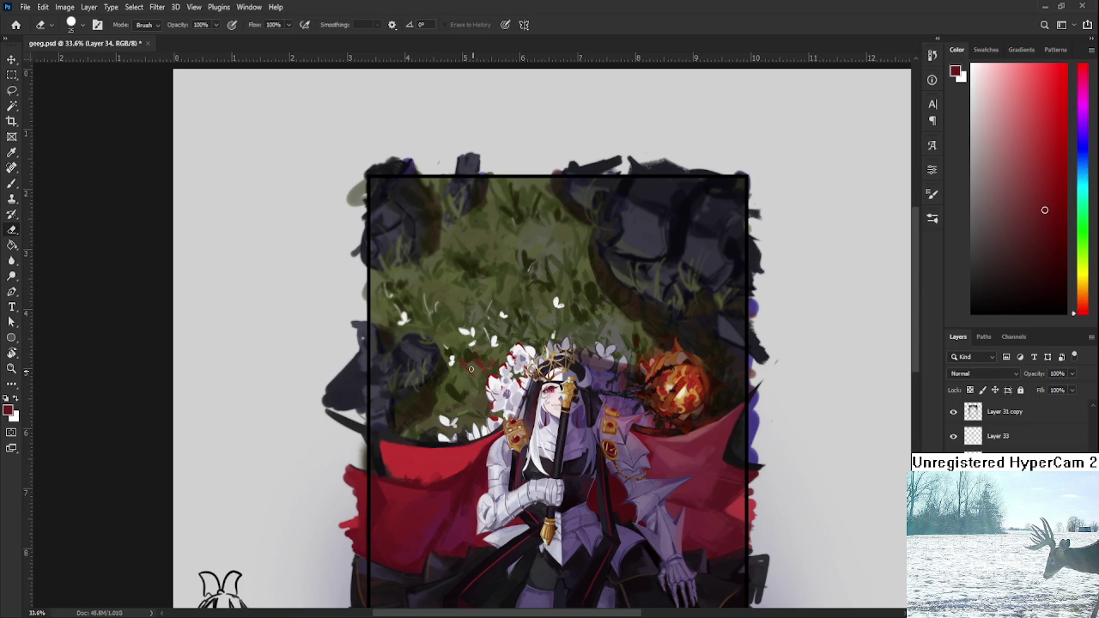
pyautogui.press('b')
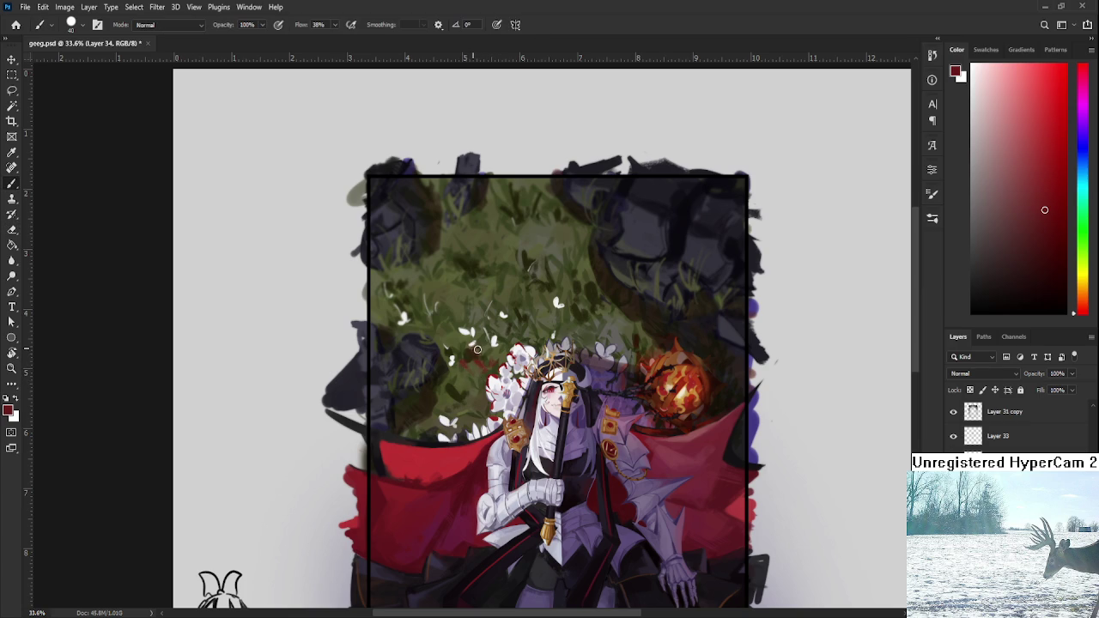
pyautogui.press('e')
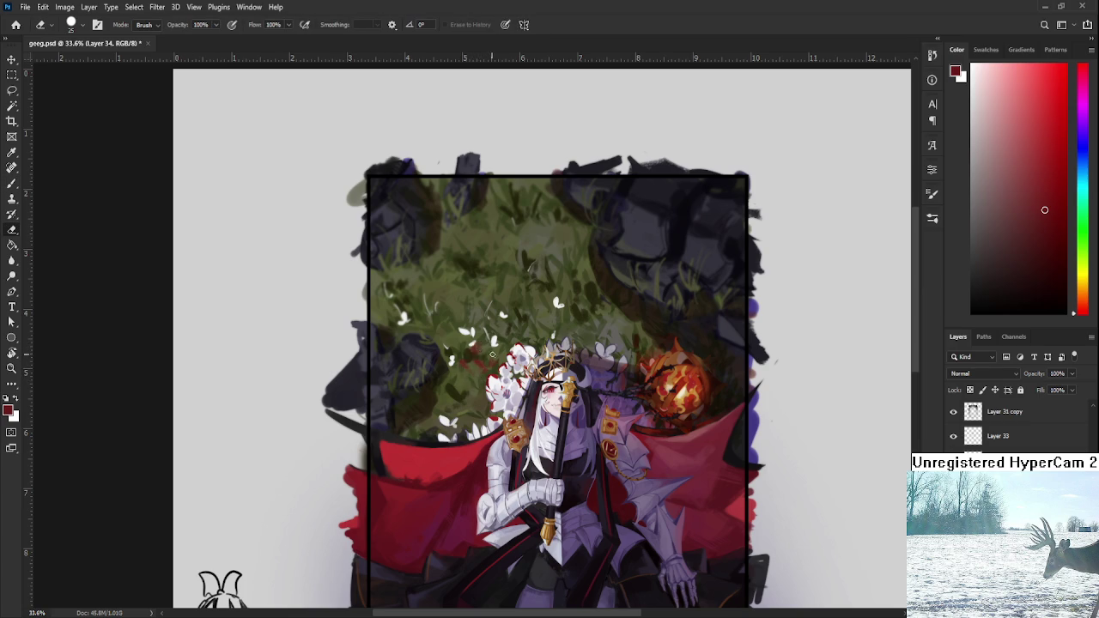
pyautogui.press('b')
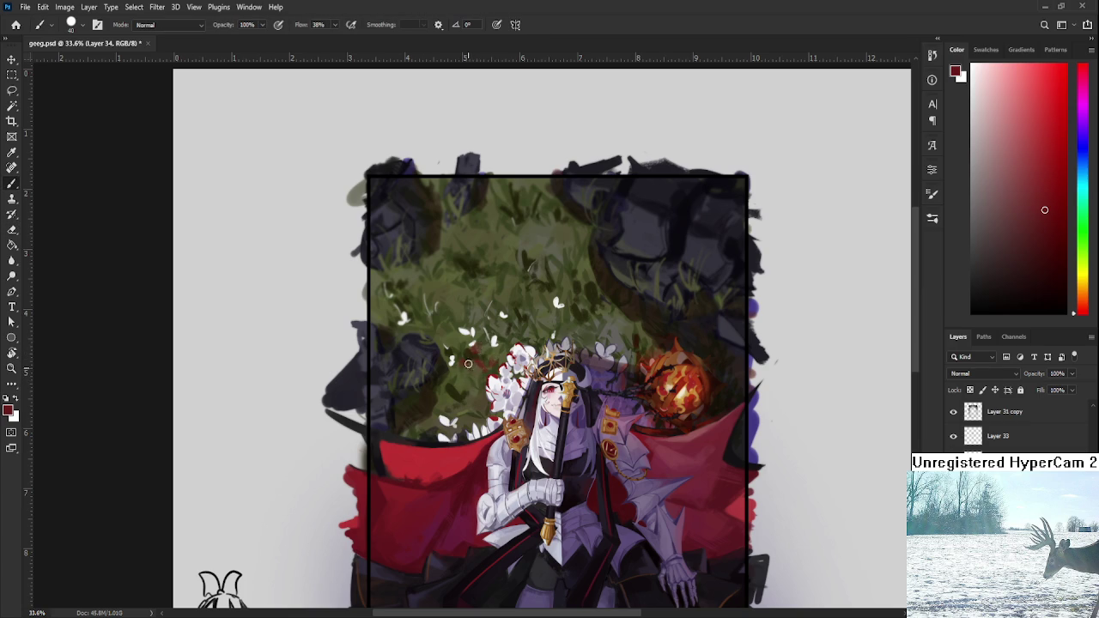
pyautogui.press('e')
pyautogui.press('b')
pyautogui.press('e')
pyautogui.press('b')
pyautogui.press('e')
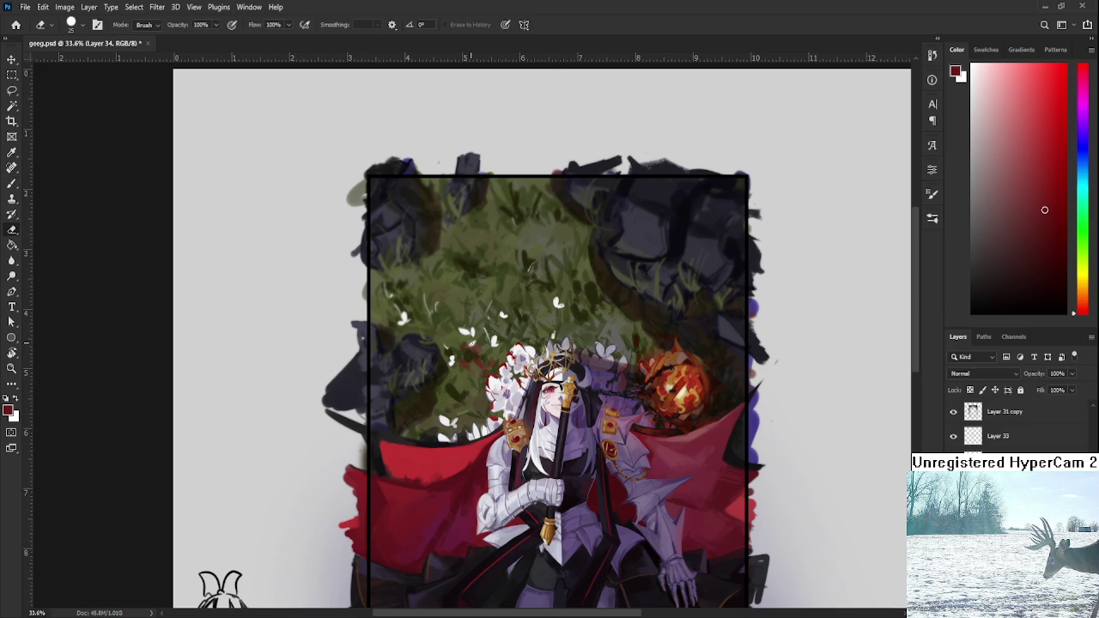
pyautogui.press('b')
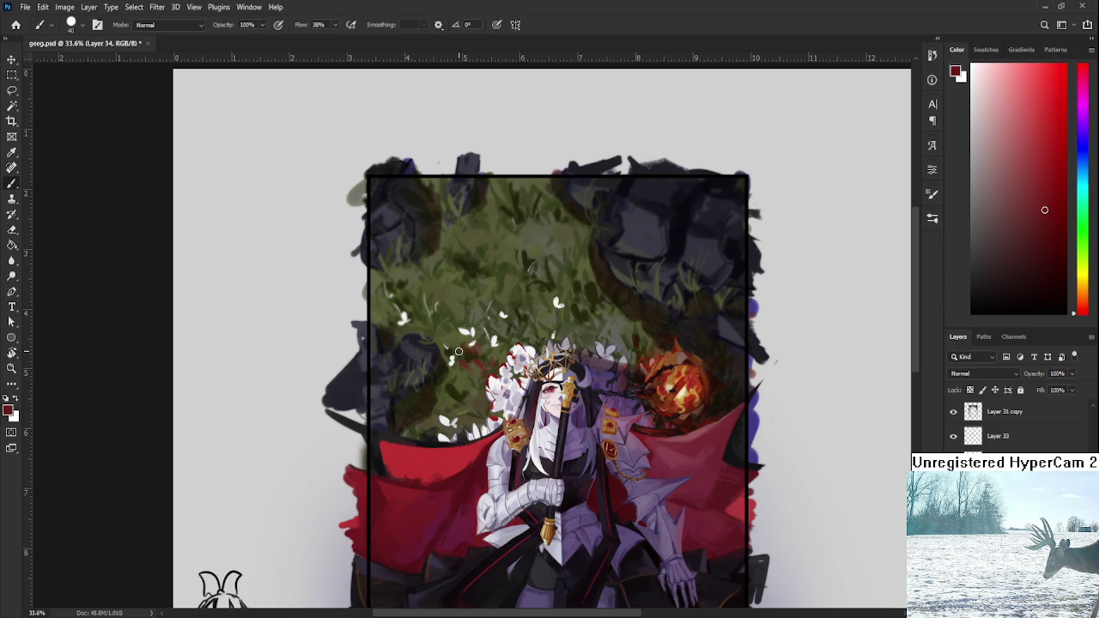
pyautogui.press('e')
pyautogui.press('b')
pyautogui.press('e')
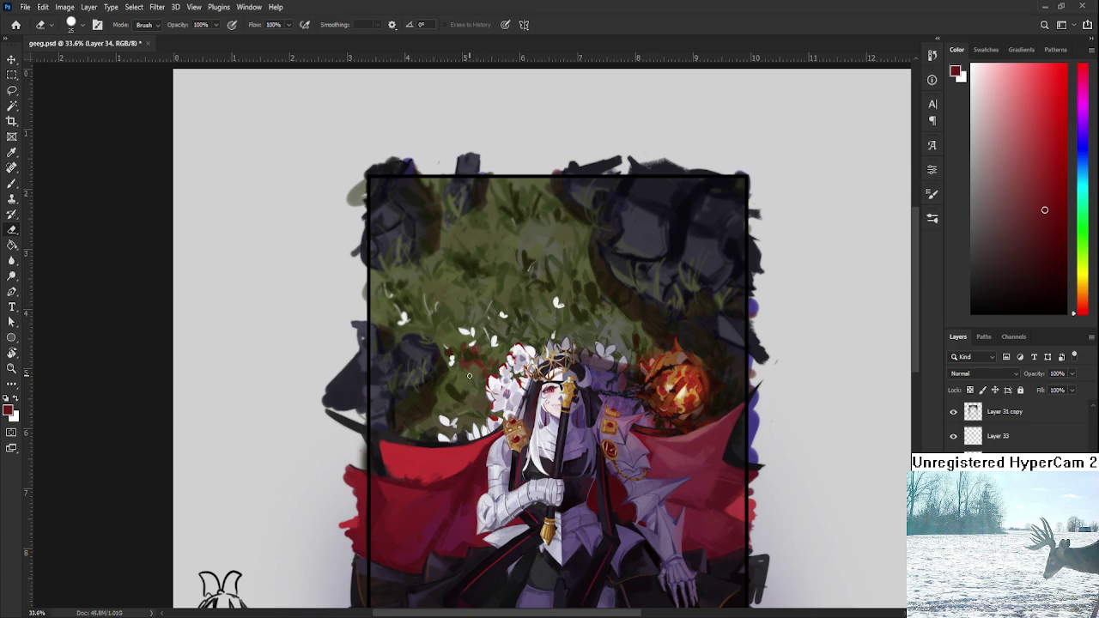
pyautogui.press('b')
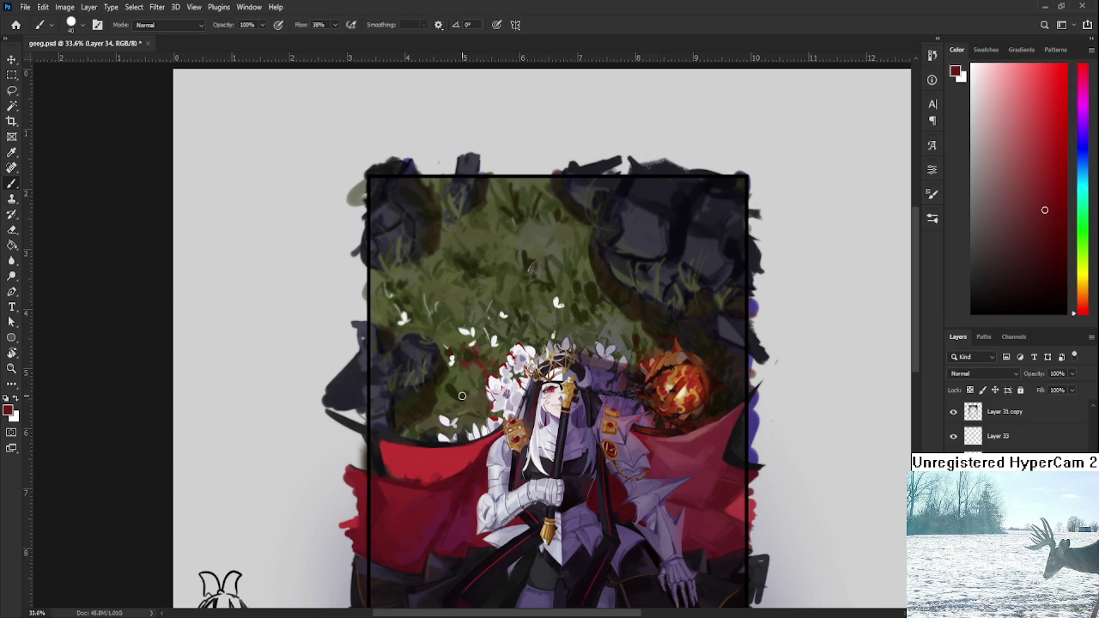
pyautogui.press('e')
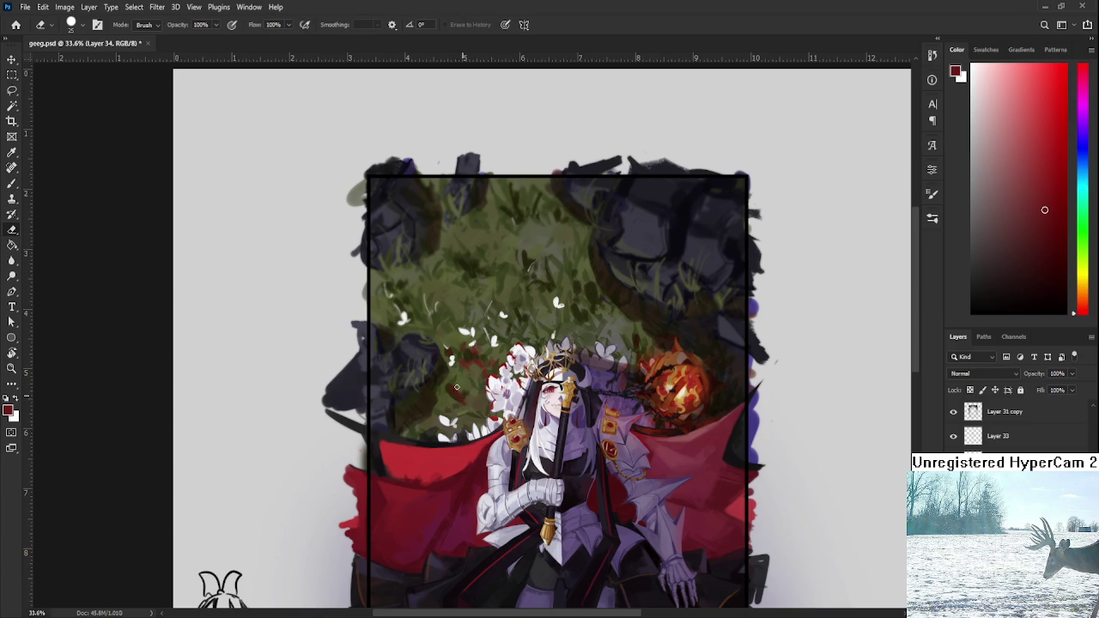
pyautogui.press('b')
pyautogui.press('e')
pyautogui.press('b')
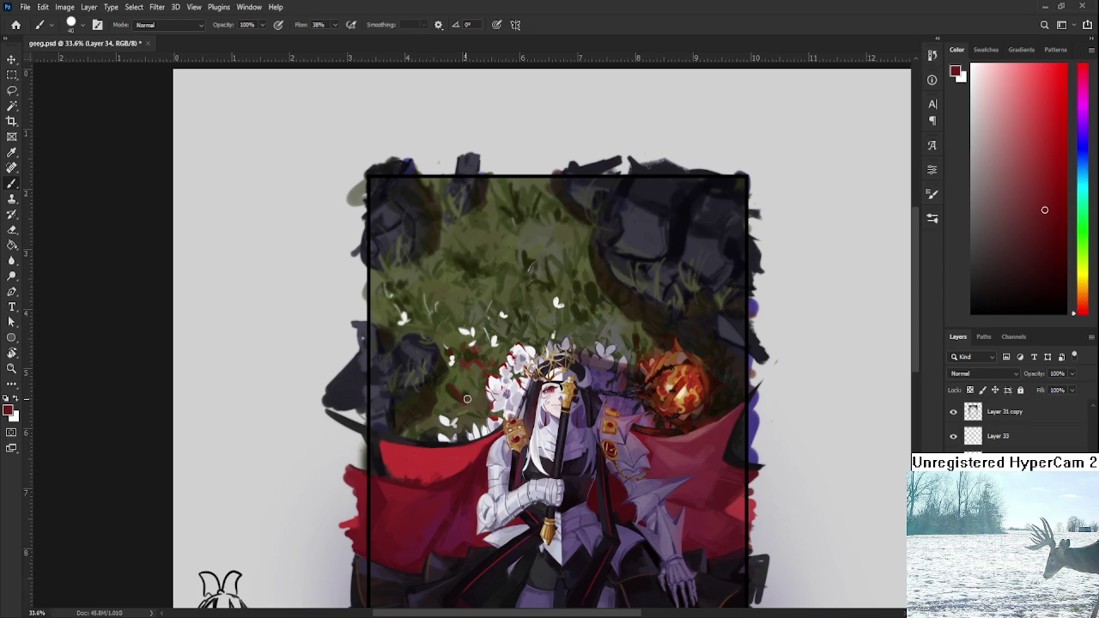
pyautogui.press('e')
pyautogui.press('b')
pyautogui.press('e')
pyautogui.press('b')
pyautogui.press('e')
pyautogui.press('b')
pyautogui.press('e')
pyautogui.press('b')
pyautogui.press('e')
pyautogui.press('b')
pyautogui.press('e')
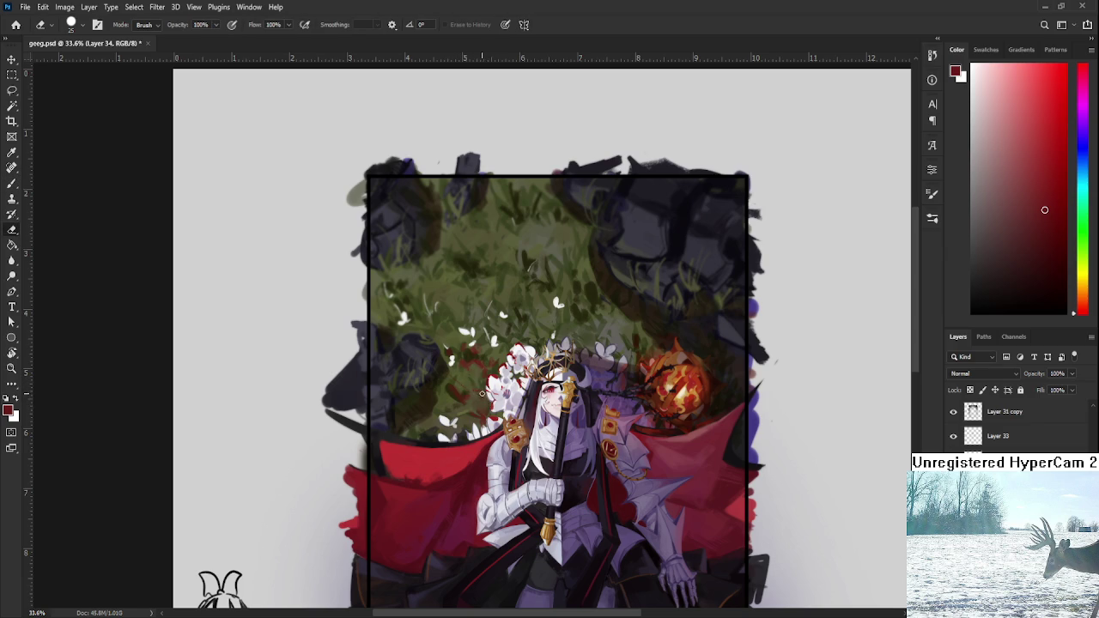
pyautogui.press('b')
pyautogui.press('e')
pyautogui.press('b')
pyautogui.press('e')
# - Pick a darker red in the Color panel, paint petal strokes, and set brush size to 8
pyautogui.click(1056, 259)
pyautogui.press('b')
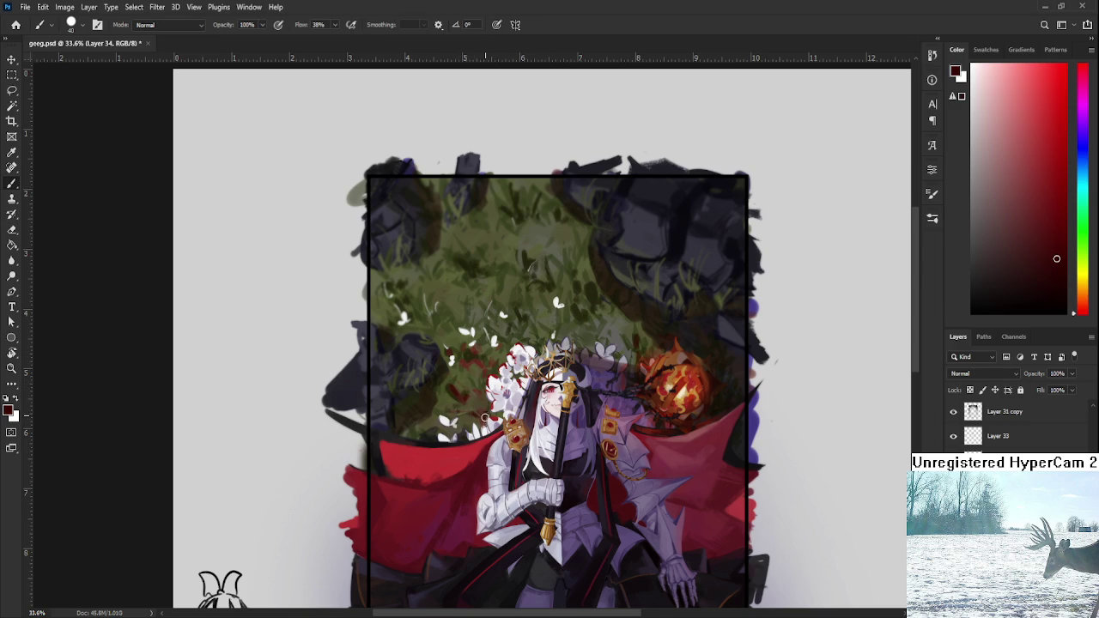
pyautogui.moveTo(479, 388); pyautogui.dragTo(489, 362)
pyautogui.press('e')
pyautogui.press('b')
pyautogui.press('[')
pyautogui.press('[')
pyautogui.press('[')
pyautogui.scroll(2, 481, 335)
# - Enlarge the brush tip and refine the red petal dabs in the grass with brush and eraser
pyautogui.scroll(1, 481, 335)
pyautogui.scroll(-2, 481, 335)
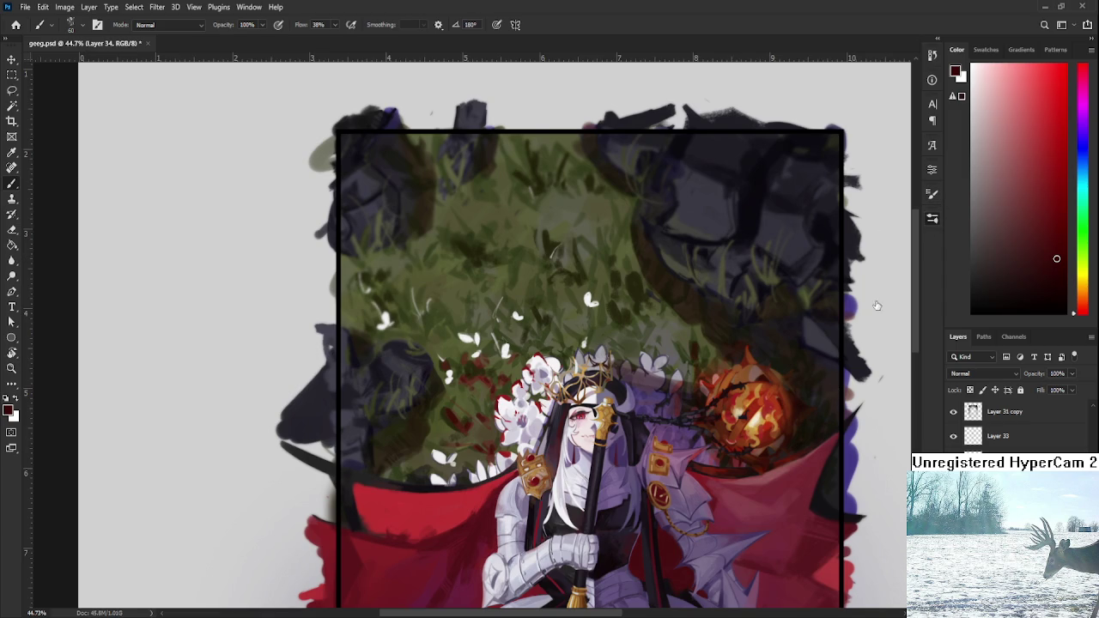
pyautogui.press('.')
pyautogui.press('e')
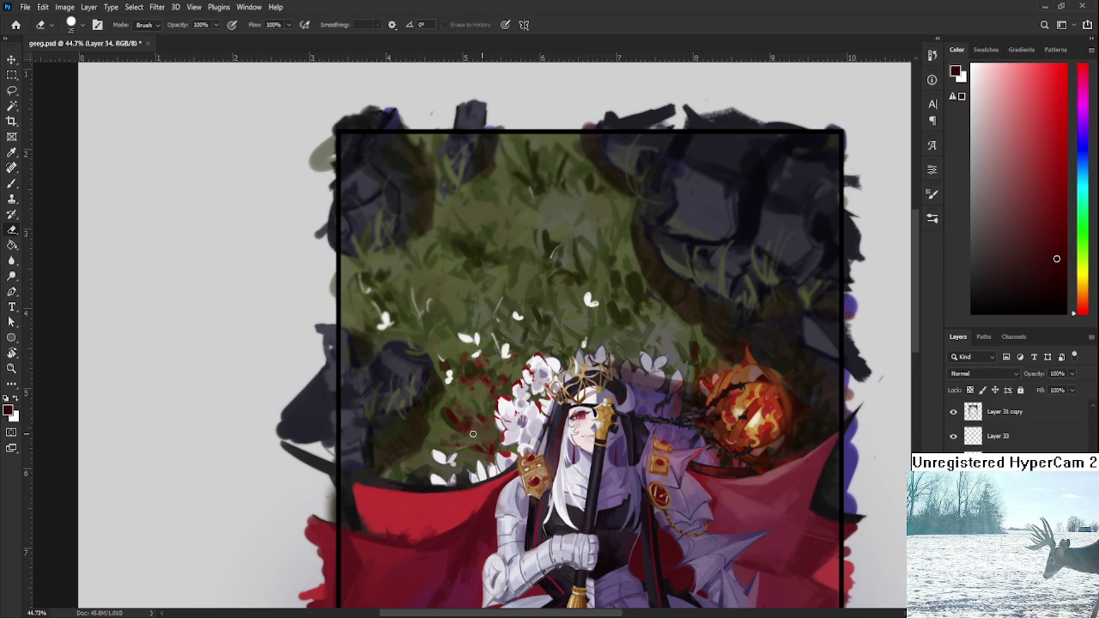
pyautogui.moveTo(478, 398); pyautogui.dragTo(522, 343)
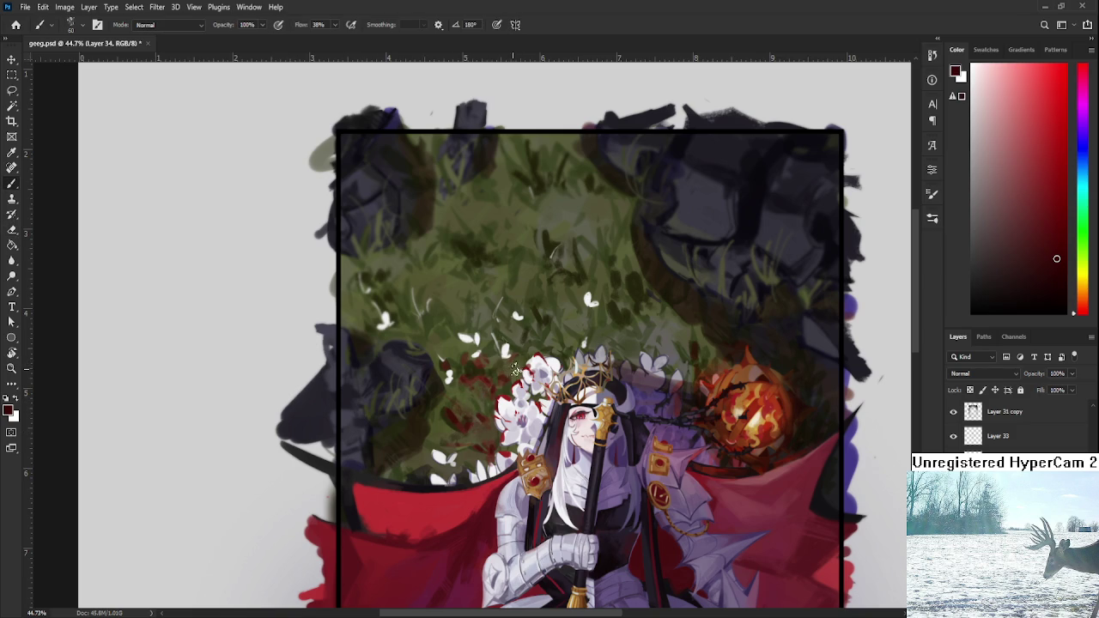
pyautogui.press('b')
pyautogui.moveTo(507, 352); pyautogui.dragTo(512, 350)
pyautogui.press('e')
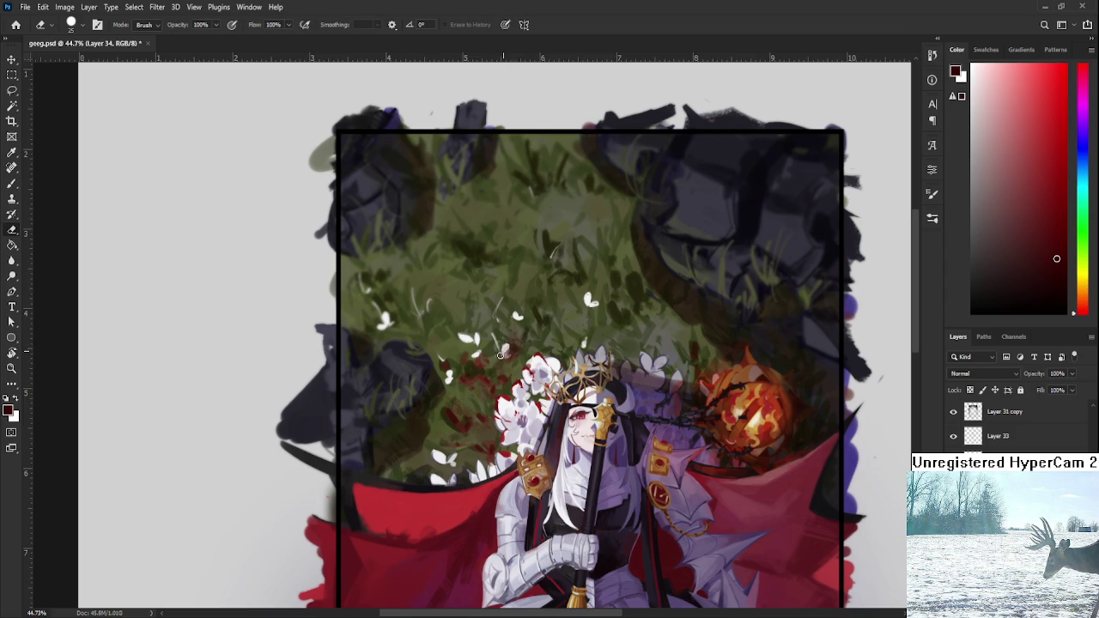
pyautogui.press('b')
pyautogui.press('e')
pyautogui.press('b')
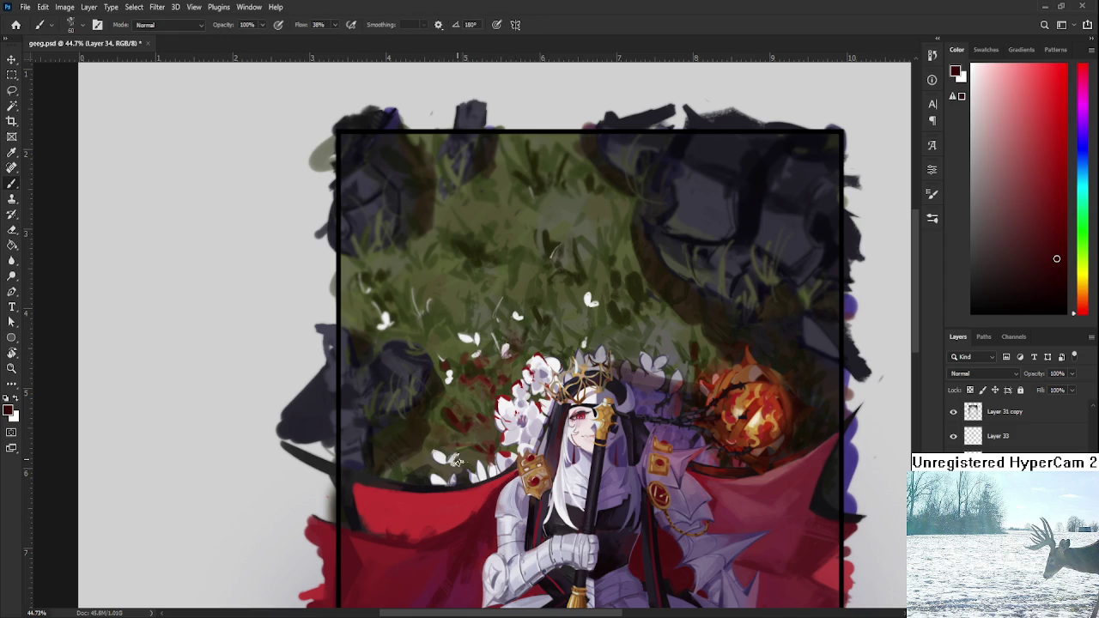
pyautogui.press('e')
pyautogui.press('b')
pyautogui.press('e')
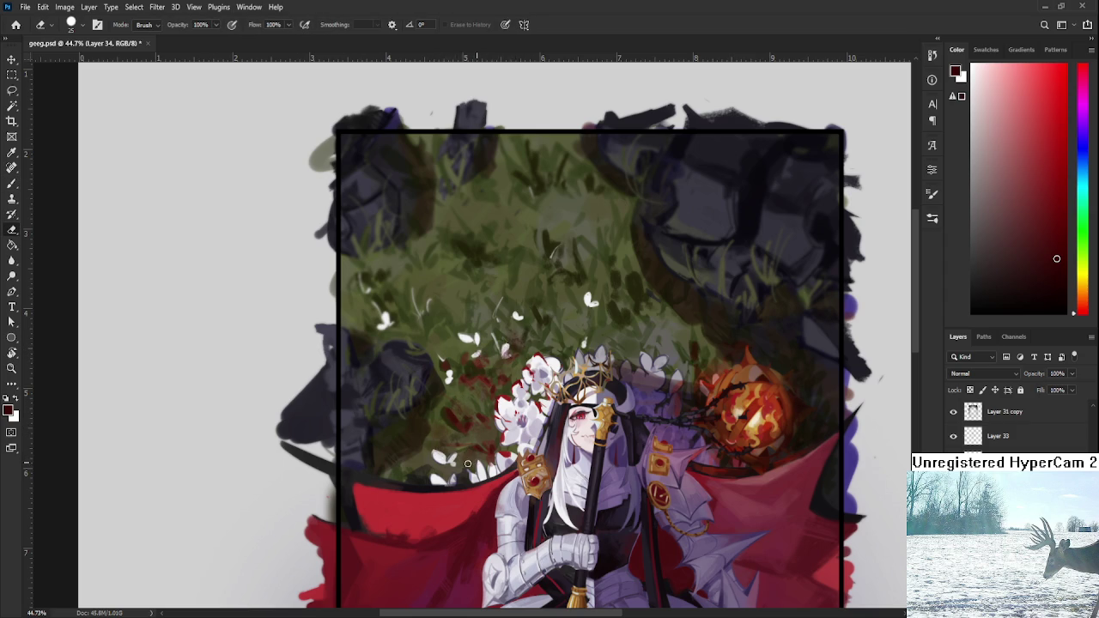
# - Hide the Layer 31 copy edge strokes layer
pyautogui.scroll(-3, 522, 298)
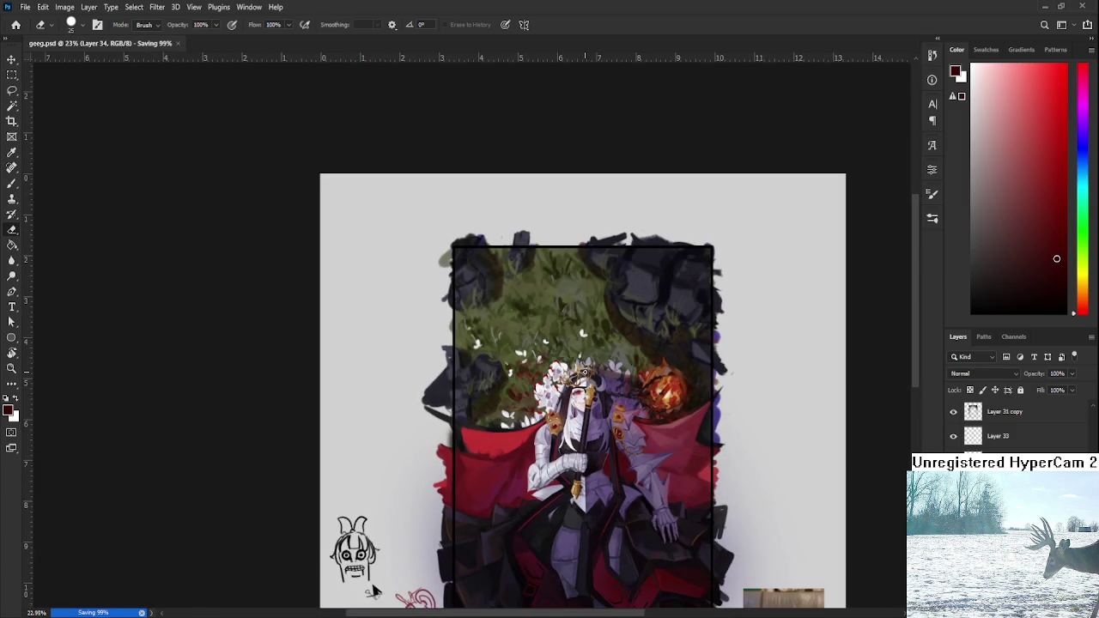
pyautogui.scroll(3, 522, 298)
pyautogui.scroll(-1, 515, 370)
pyautogui.scroll(-1, 515, 370)
pyautogui.scroll(1, 515, 370)
pyautogui.scroll(3, 515, 370)
pyautogui.scroll(-2, 516, 370)
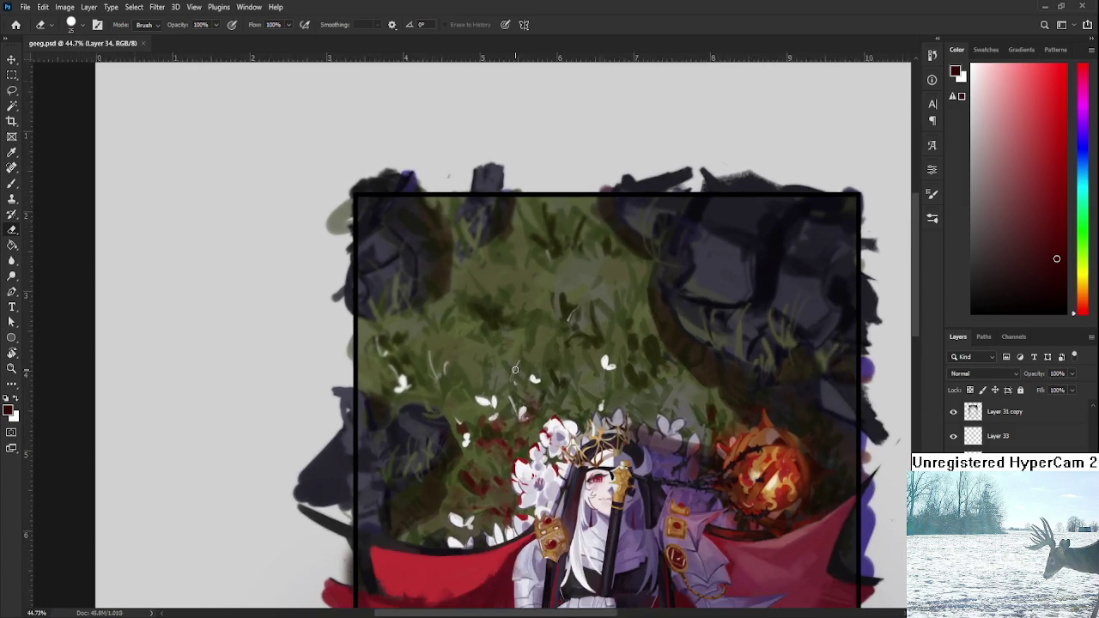
pyautogui.scroll(-2, 515, 370)
pyautogui.click(954, 411)
# - Show Layer 31 copy's edge strokes, merge them down into a new layer, and save
pyautogui.click(954, 411)
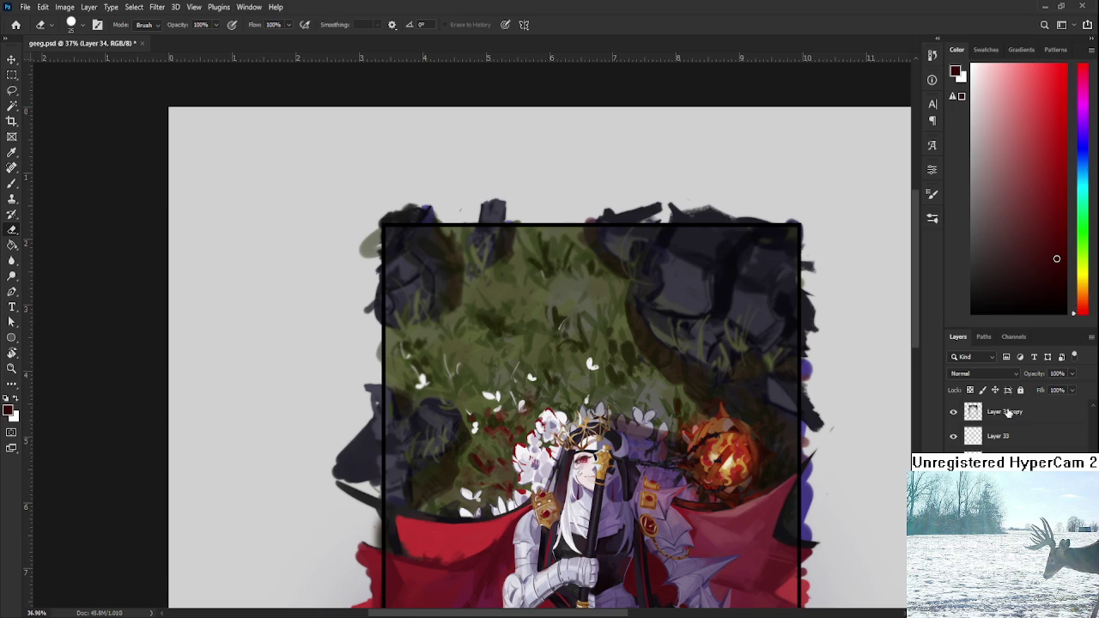
pyautogui.click(987, 411)
pyautogui.hotkey('ctrl', 'shift', 'alt', 'n')
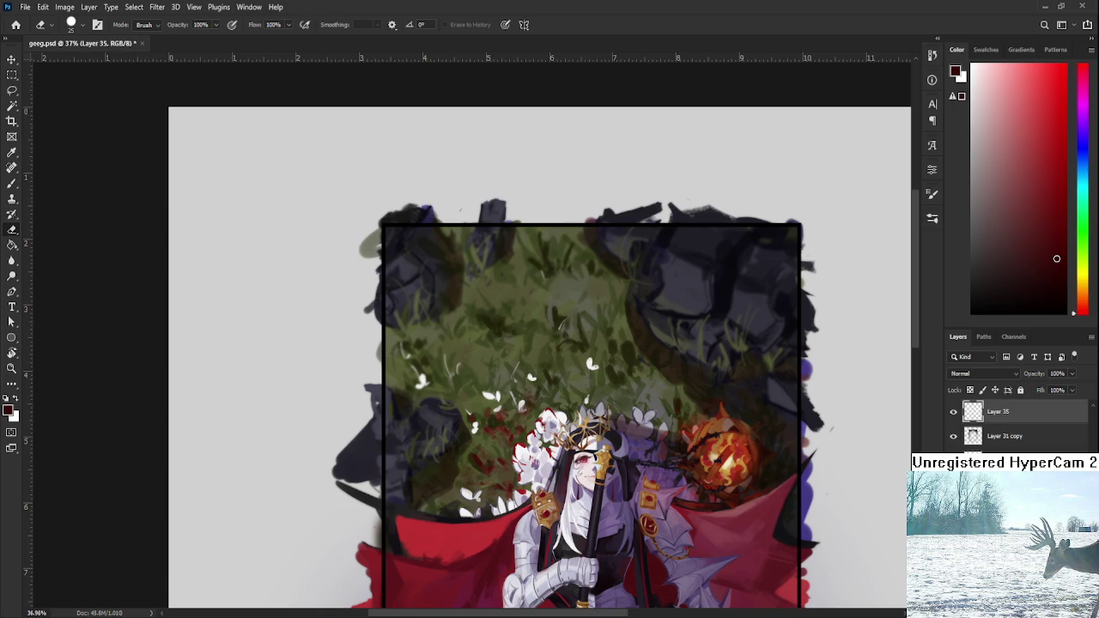
pyautogui.moveTo(1028, 448); pyautogui.dragTo(1021, 410)
pyautogui.hotkey('ctrl', 'e')
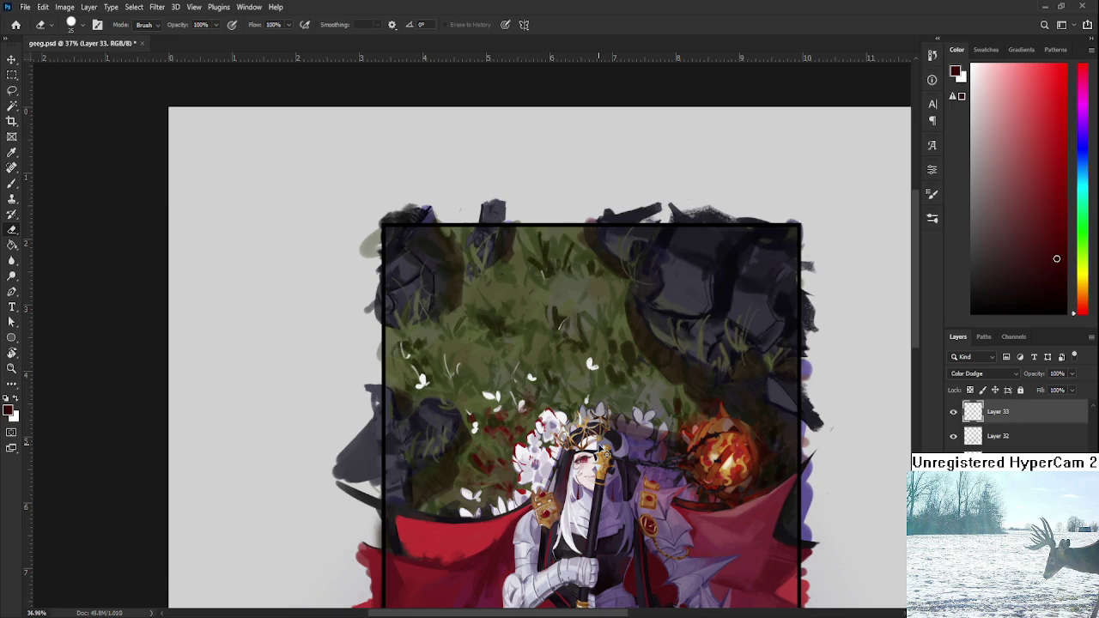
pyautogui.hotkey('ctrl', 's')
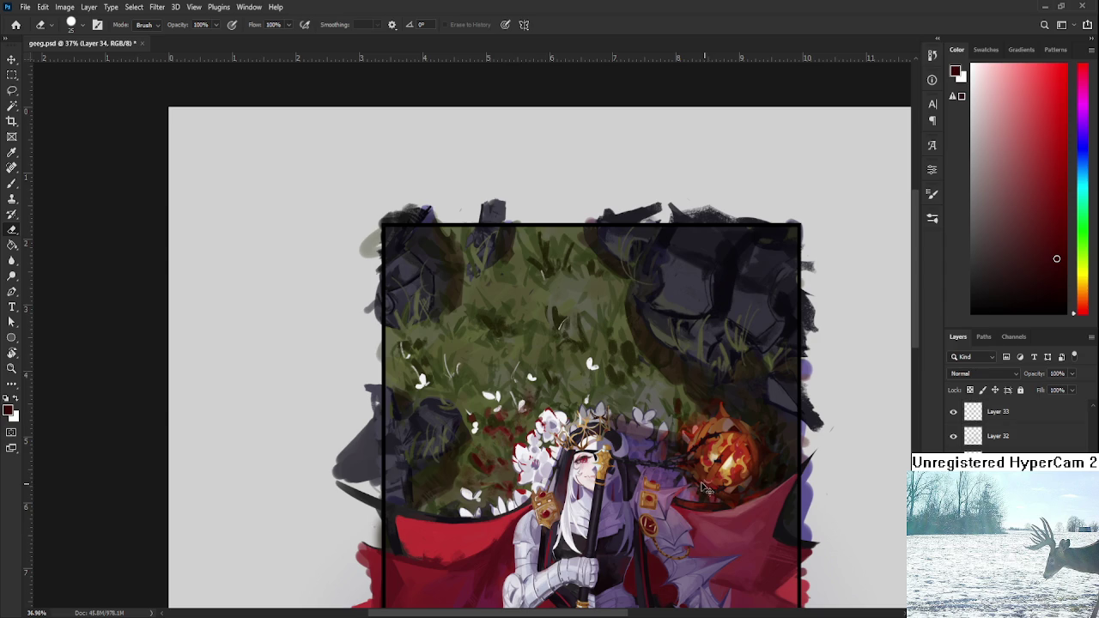
# - Paste a copy of the red petal cluster, then rotate and place it in the upper grass
pyautogui.hotkey('ctrl', 'v')
pyautogui.hotkey('ctrl', 't')
pyautogui.moveTo(662, 397); pyautogui.dragTo(590, 469)
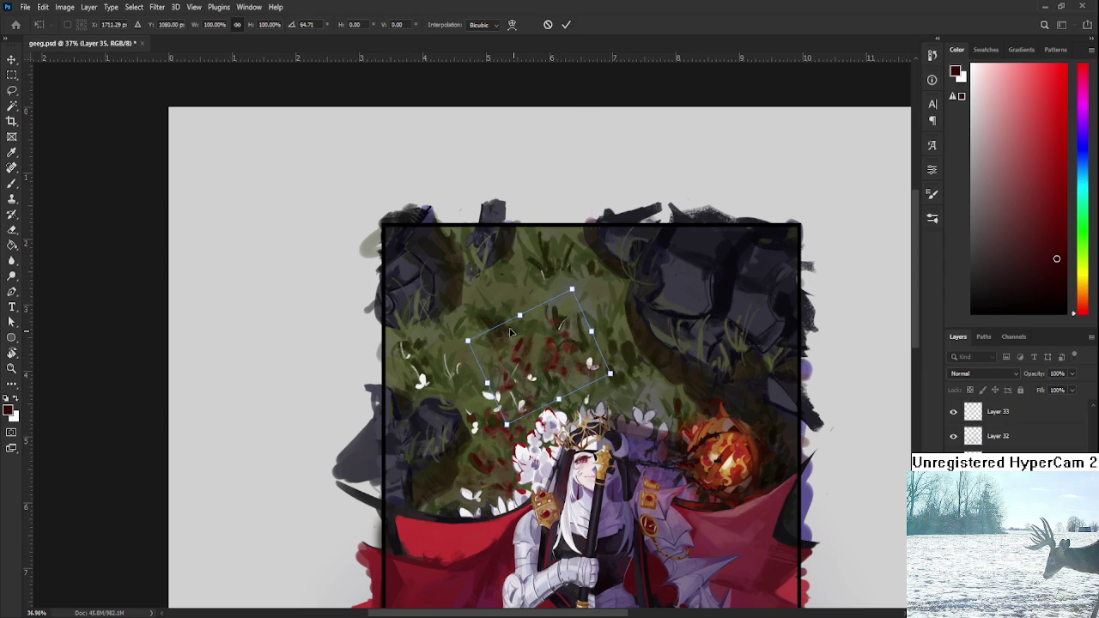
pyautogui.moveTo(555, 345); pyautogui.dragTo(529, 292)
pyautogui.moveTo(601, 327); pyautogui.dragTo(550, 378)
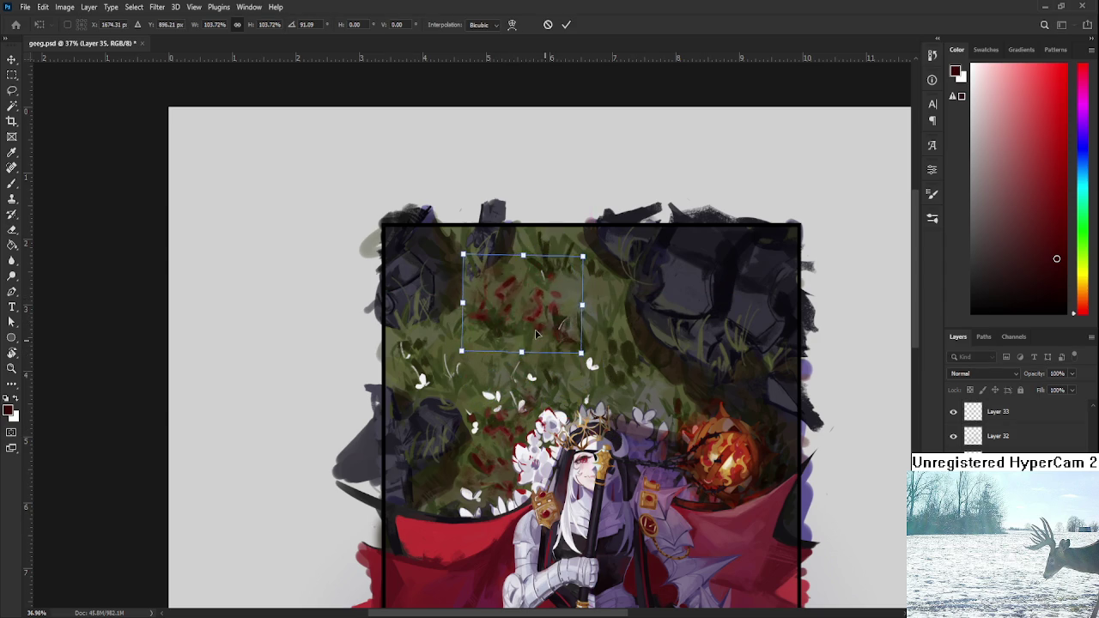
pyautogui.moveTo(567, 309)
pyautogui.mouseDown()
pyautogui.moveTo(582, 331)
pyautogui.moveTo(574, 348)
pyautogui.mouseUp()
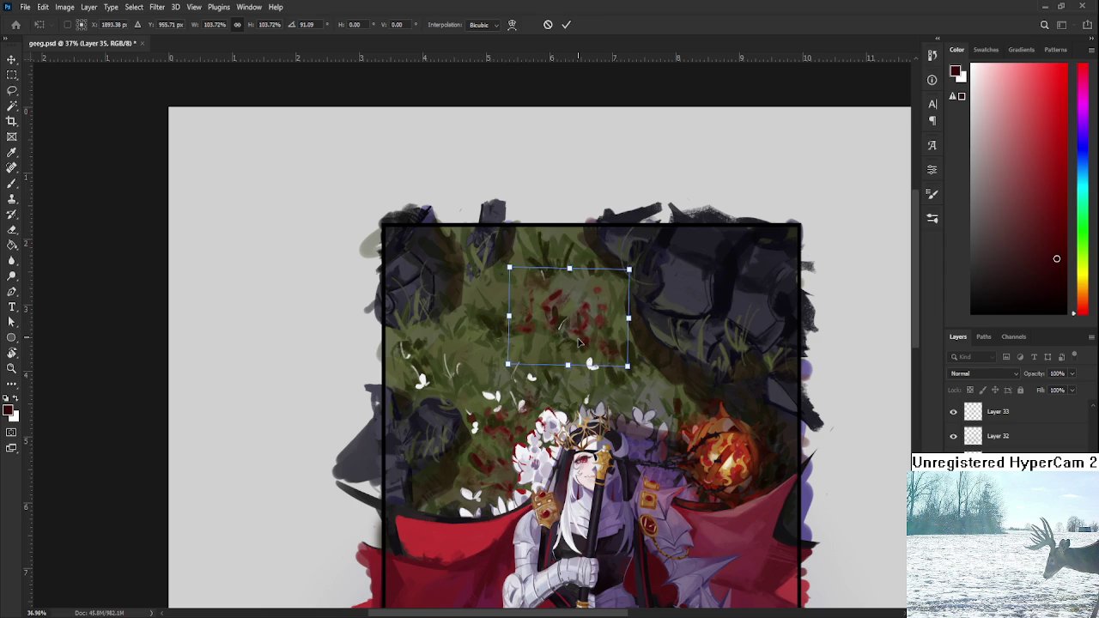
pyautogui.press('Return')
# - Rotate another petal copy on Layer 36 about -43° into the upper-left grass
pyautogui.press('e')
pyautogui.scroll(-3, 581, 325)
pyautogui.scroll(2, 580, 325)
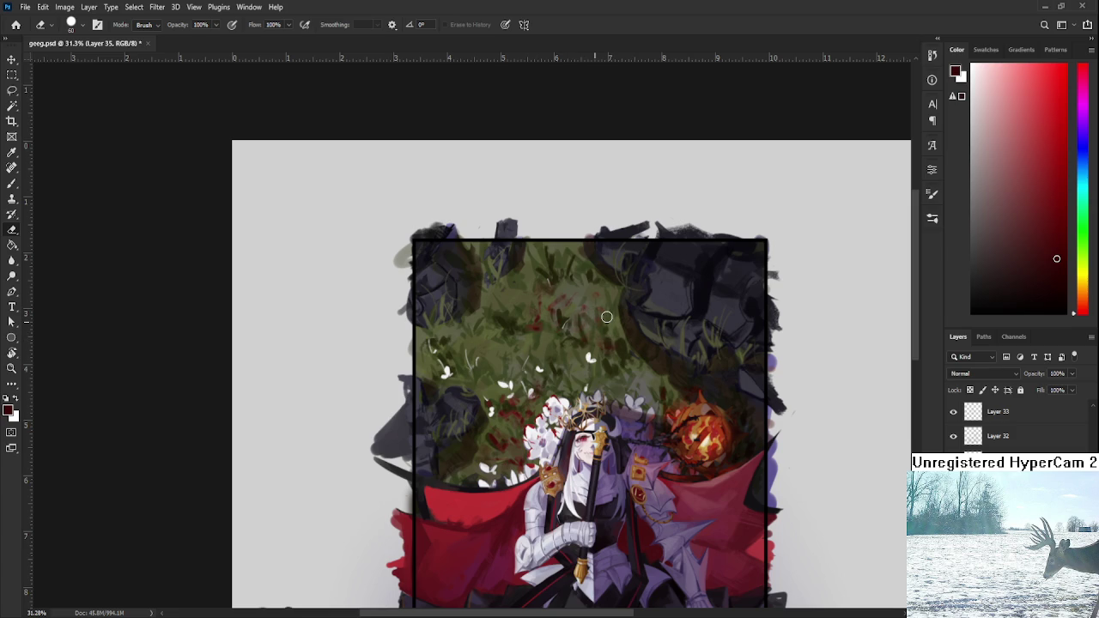
pyautogui.hotkey('ctrl', 't')
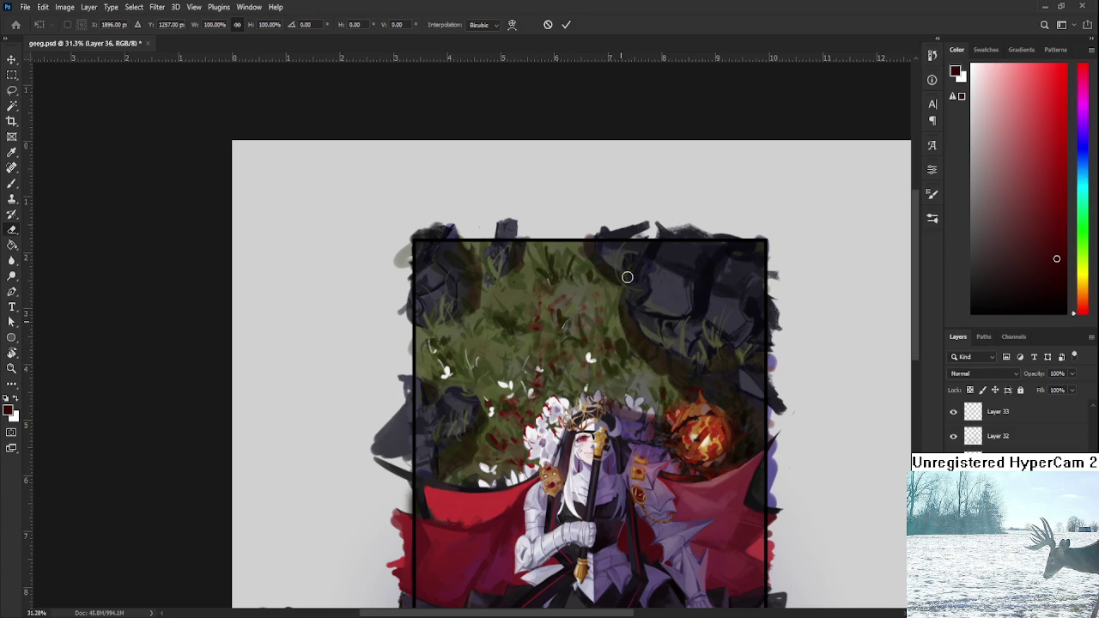
pyautogui.moveTo(550, 369)
pyautogui.mouseDown()
pyautogui.moveTo(518, 349)
pyautogui.moveTo(495, 359)
pyautogui.moveTo(495, 350)
pyautogui.mouseUp()
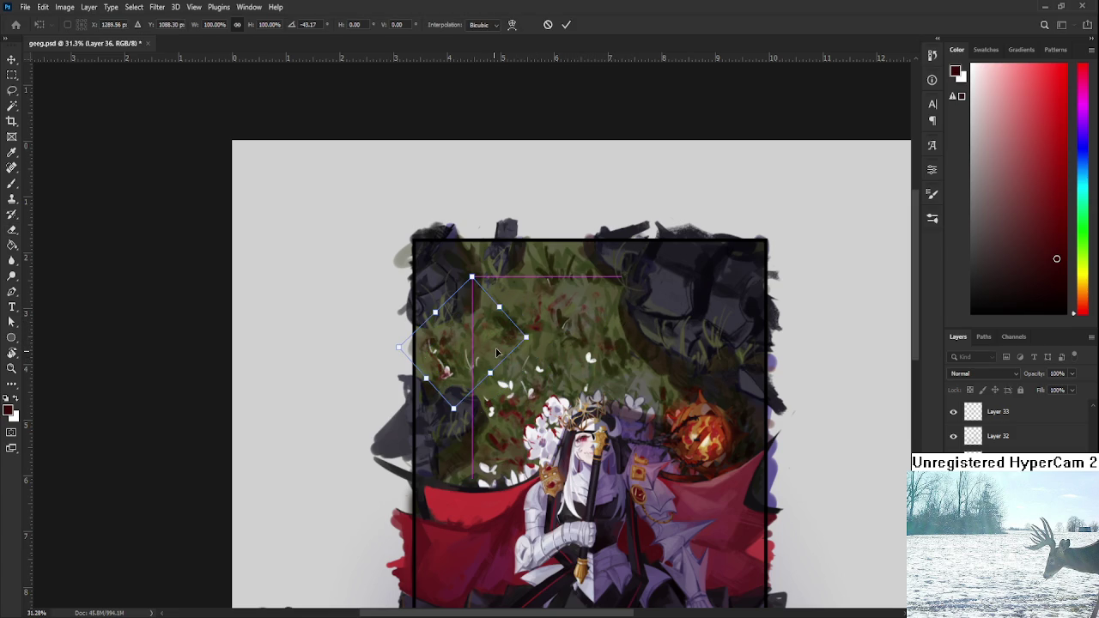